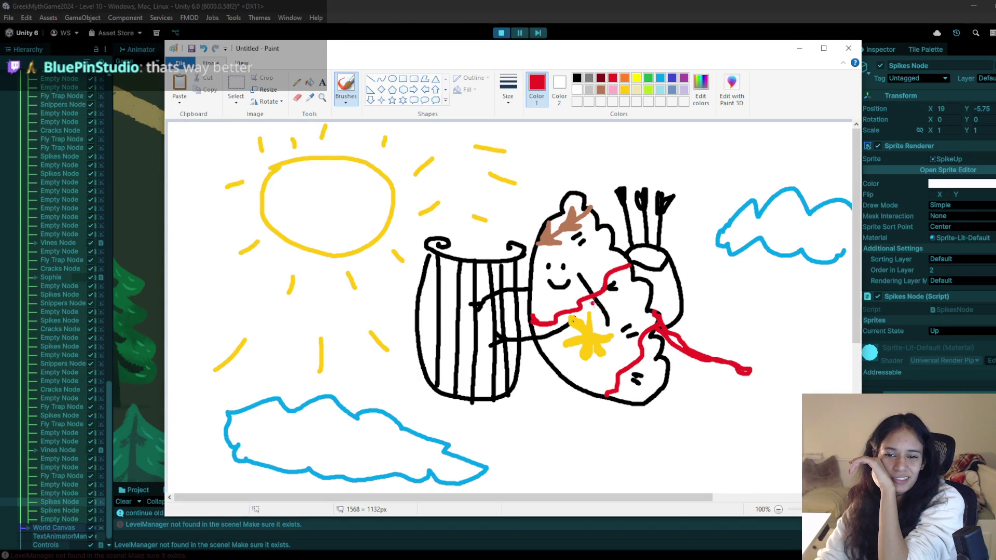
# Trace red strokes along the character's bottom outline, then dot lime green onto the laurel wreath.
pyautogui.moveTo(631, 276)
pyautogui.mouseDown()
pyautogui.moveTo(658, 299)
pyautogui.moveTo(658, 321)
pyautogui.mouseUp()
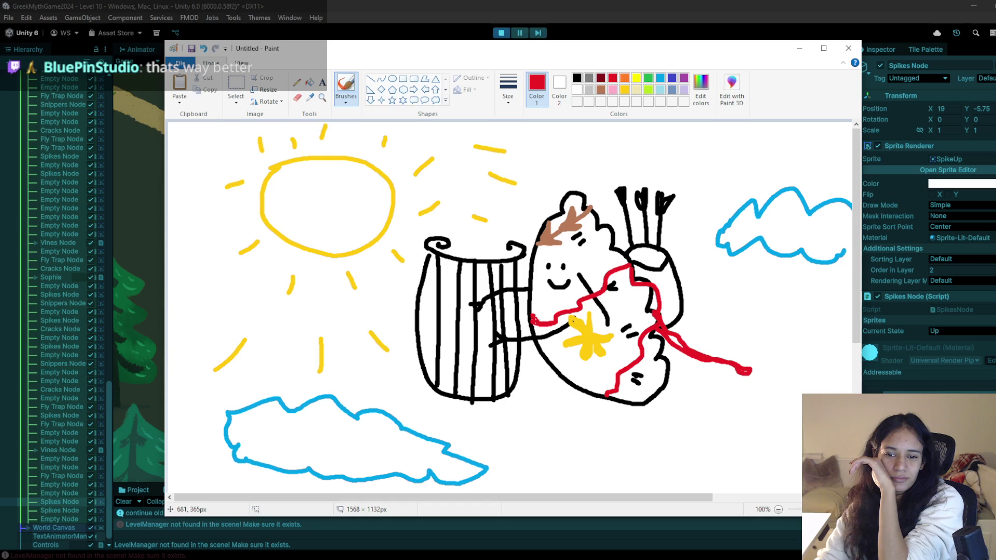
pyautogui.moveTo(537, 343)
pyautogui.mouseDown()
pyautogui.moveTo(587, 395)
pyautogui.moveTo(604, 398)
pyautogui.mouseUp()
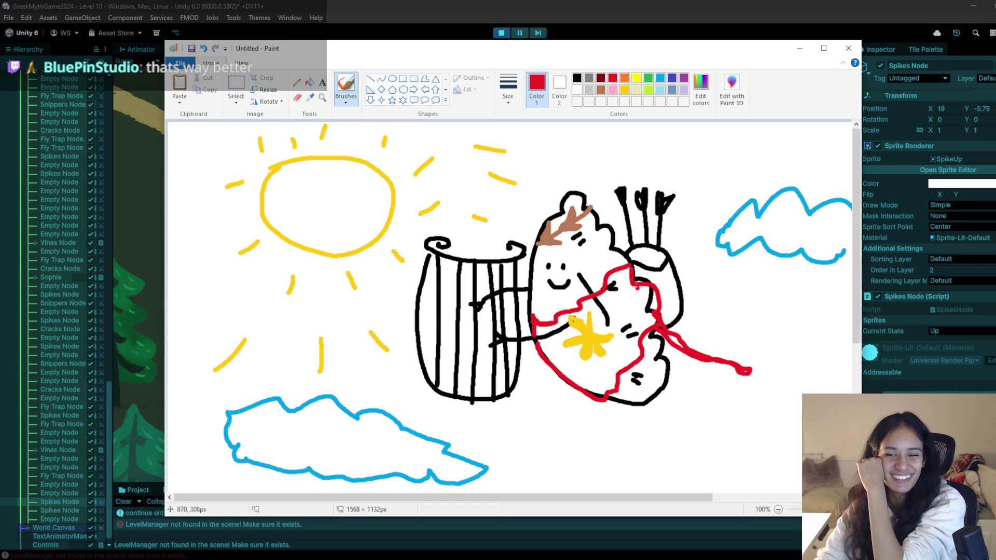
pyautogui.click(648, 89)
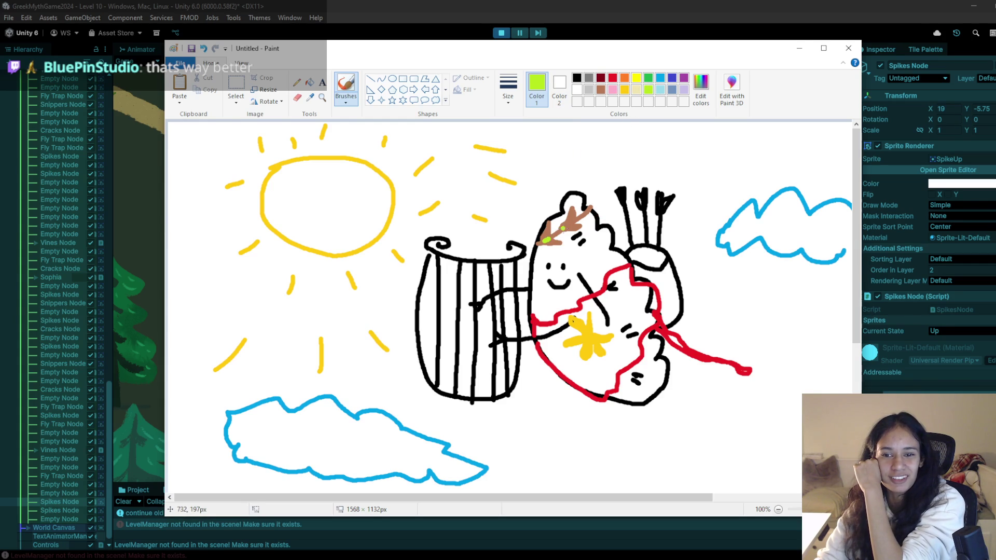
pyautogui.click(579, 217)
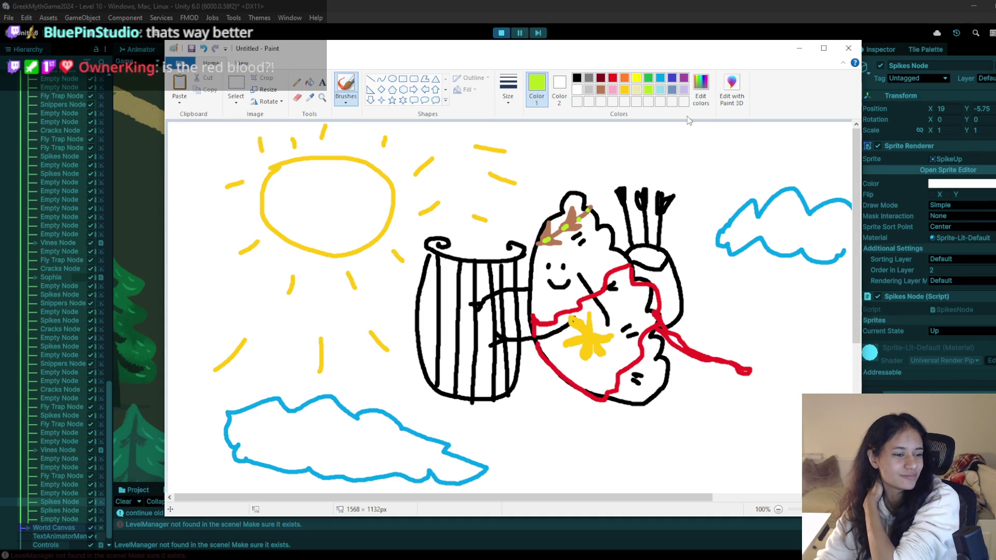
# Dab a lime-green dot onto the black arrow shafts above the figure.
pyautogui.click(634, 208)
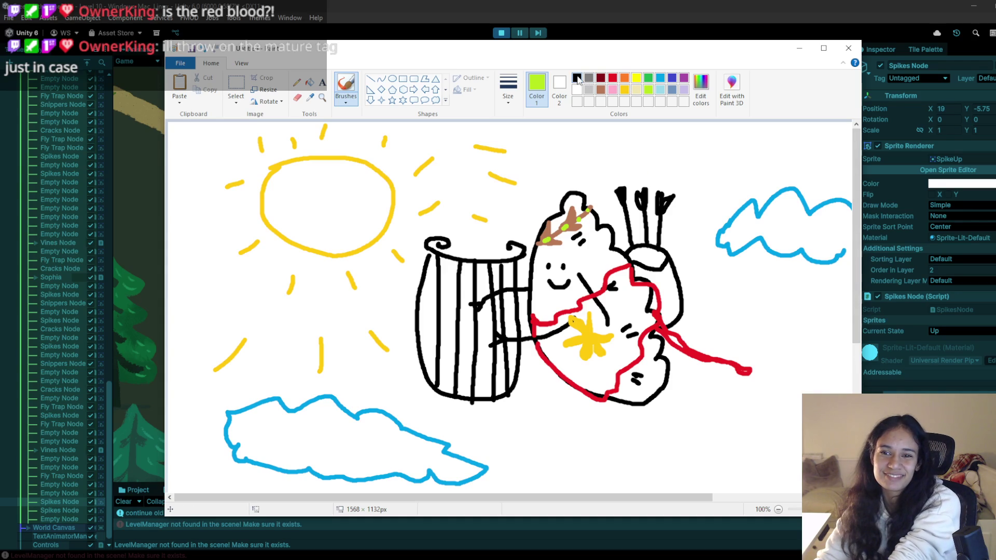
# Draw two black legs, one curled, under the figure.
pyautogui.click(577, 78)
pyautogui.moveTo(638, 409)
pyautogui.mouseDown()
pyautogui.moveTo(663, 412)
pyautogui.moveTo(665, 426)
pyautogui.mouseUp()
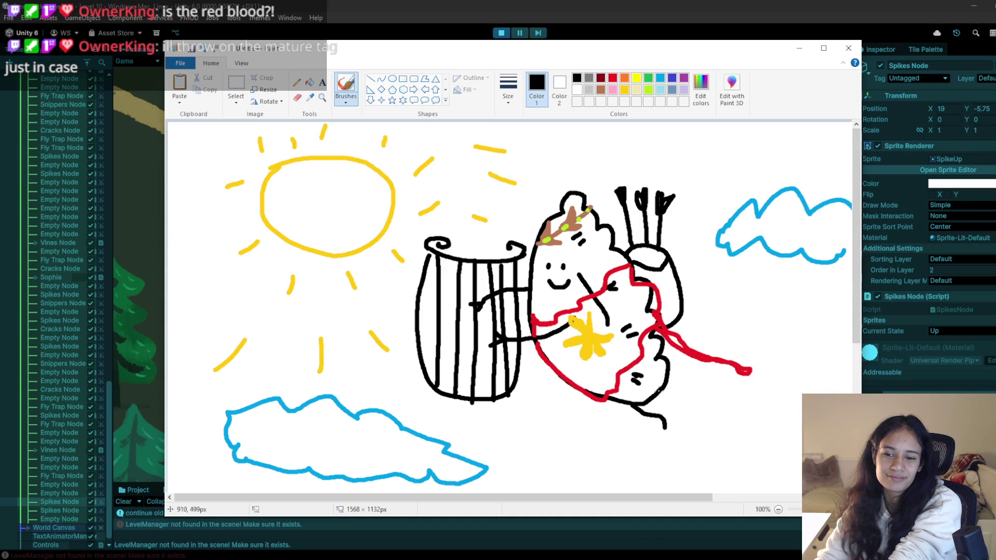
pyautogui.moveTo(660, 393)
pyautogui.mouseDown()
pyautogui.moveTo(686, 412)
pyautogui.moveTo(681, 417)
pyautogui.mouseUp()
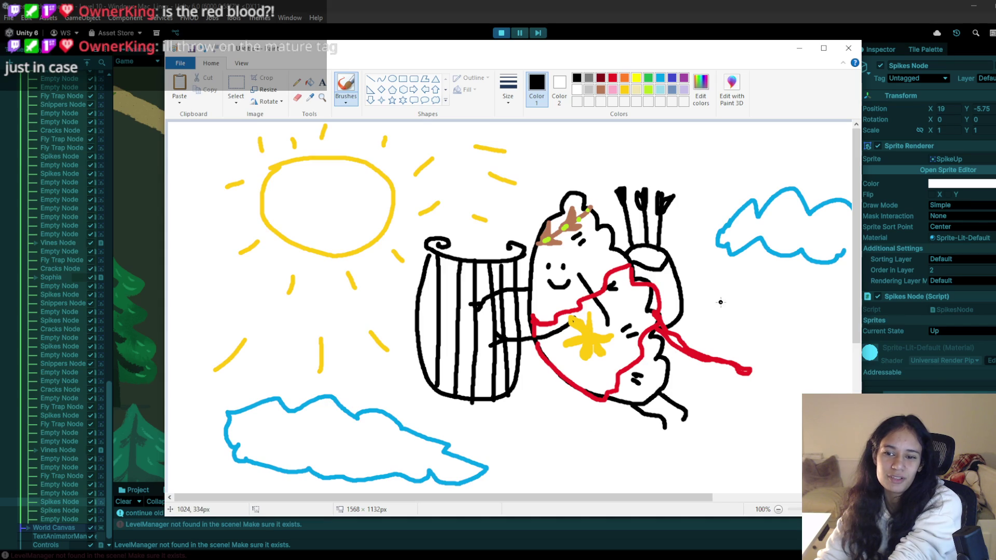
# Add three curly light-blue wind swirls around the figure, then minimize Paint.
pyautogui.click(660, 83)
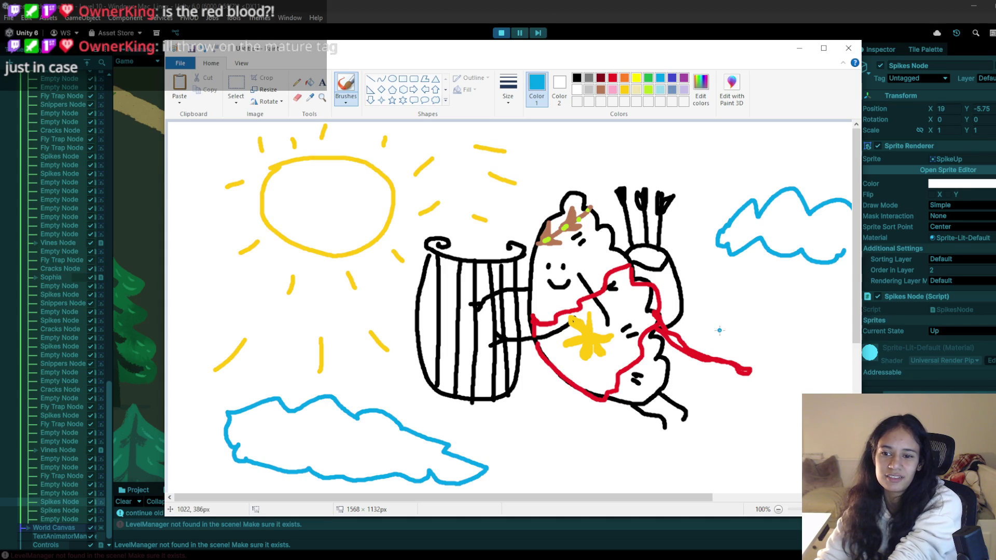
pyautogui.moveTo(720, 330)
pyautogui.mouseDown()
pyautogui.moveTo(784, 293)
pyautogui.moveTo(781, 307)
pyautogui.mouseUp()
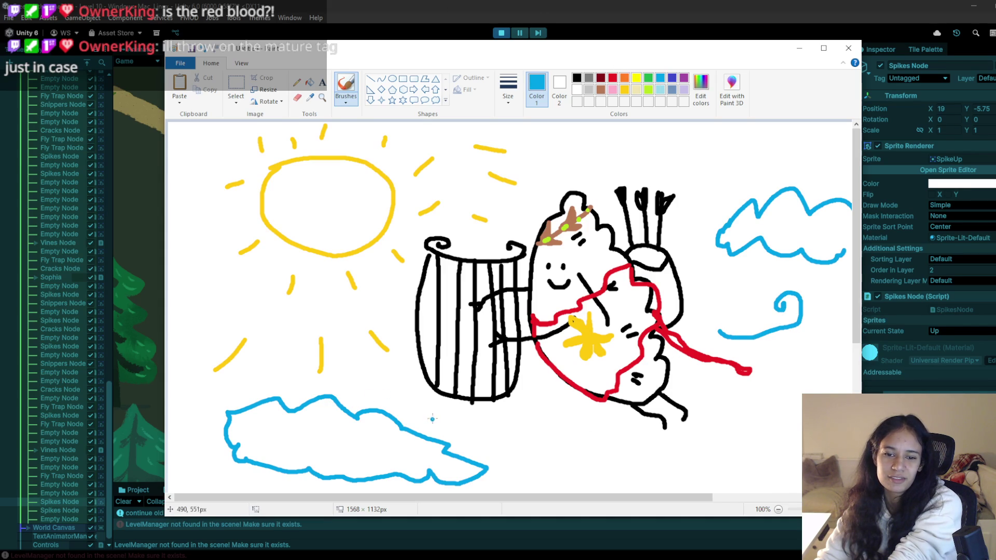
pyautogui.moveTo(432, 419)
pyautogui.mouseDown()
pyautogui.moveTo(559, 447)
pyautogui.moveTo(527, 440)
pyautogui.moveTo(539, 438)
pyautogui.mouseUp()
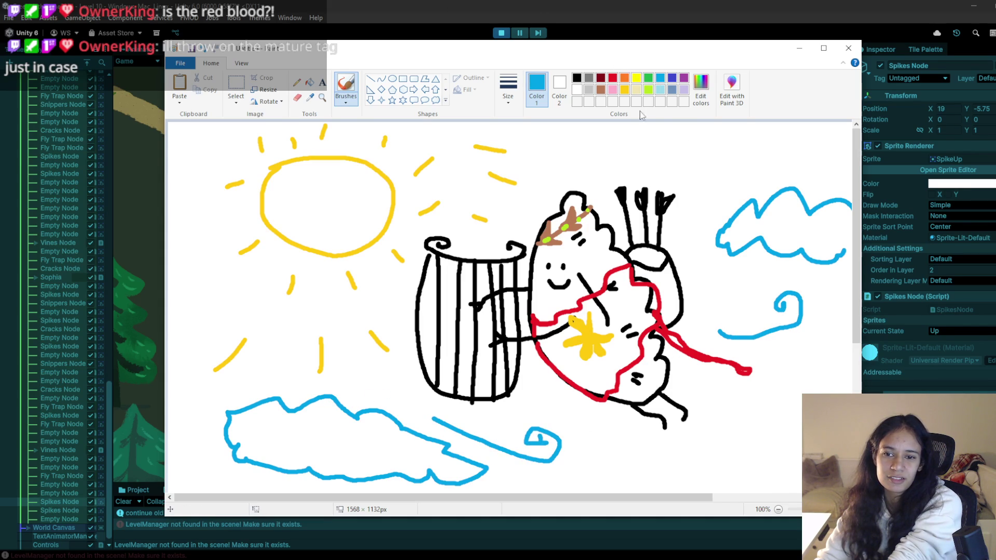
pyautogui.moveTo(571, 165)
pyautogui.mouseDown()
pyautogui.moveTo(654, 133)
pyautogui.moveTo(638, 143)
pyautogui.mouseUp()
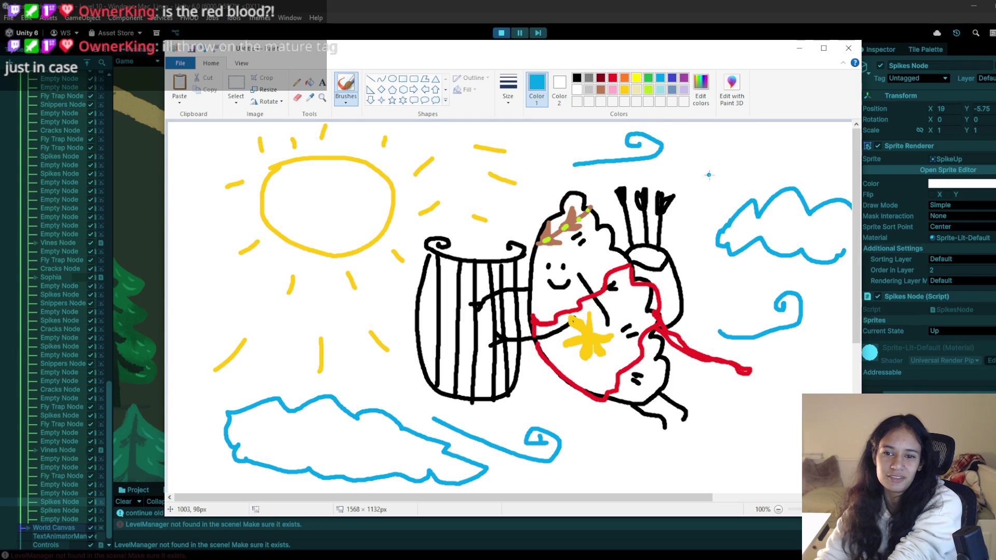
pyautogui.click(797, 50)
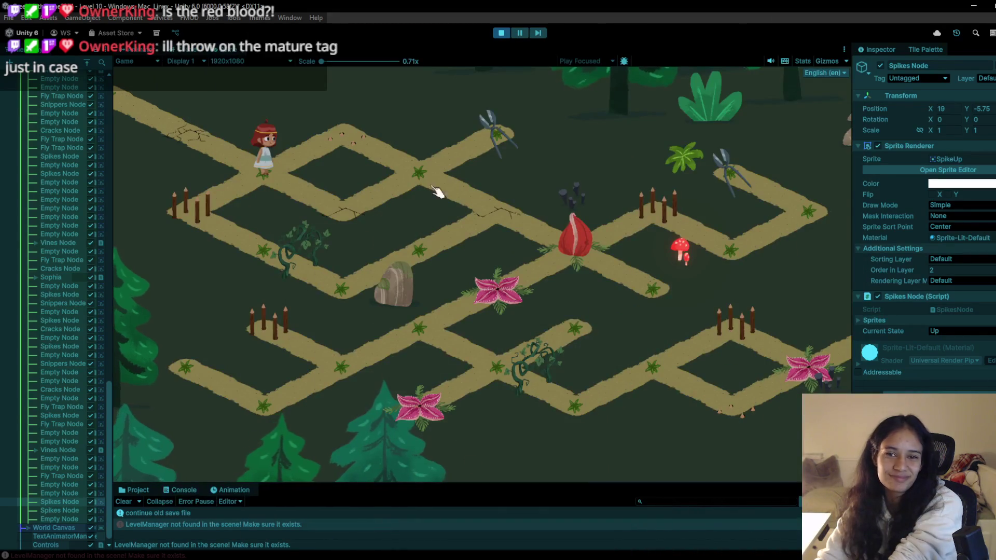
# Walk the girl over the cracked and flower nodes toward the mushroom, then stop the game.
pyautogui.click(334, 222)
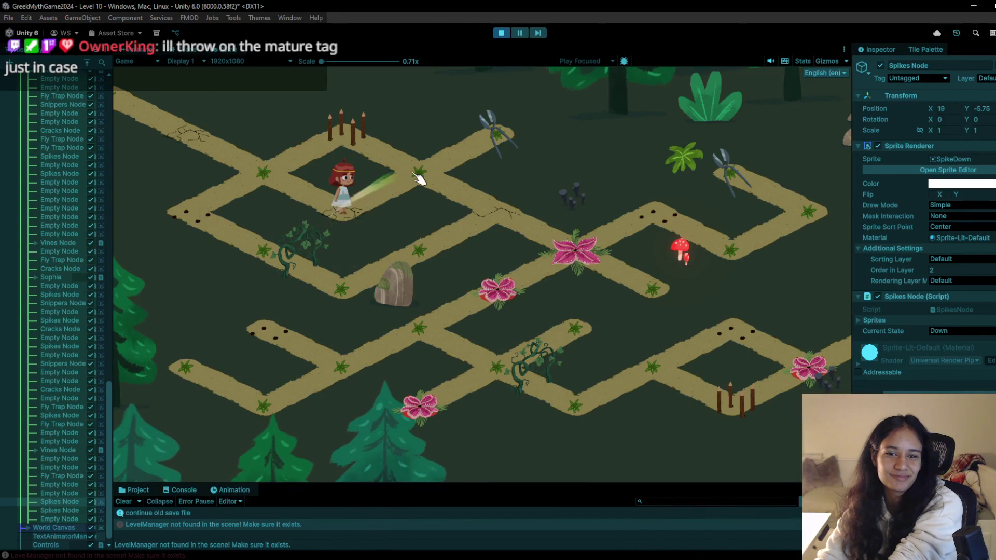
pyautogui.moveTo(438, 166); pyautogui.dragTo(510, 142)
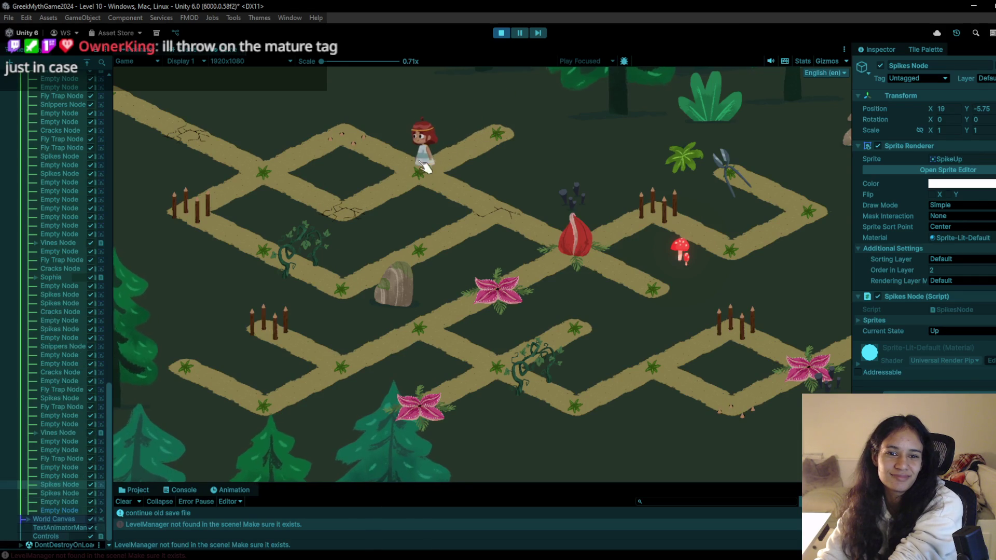
pyautogui.click(513, 217)
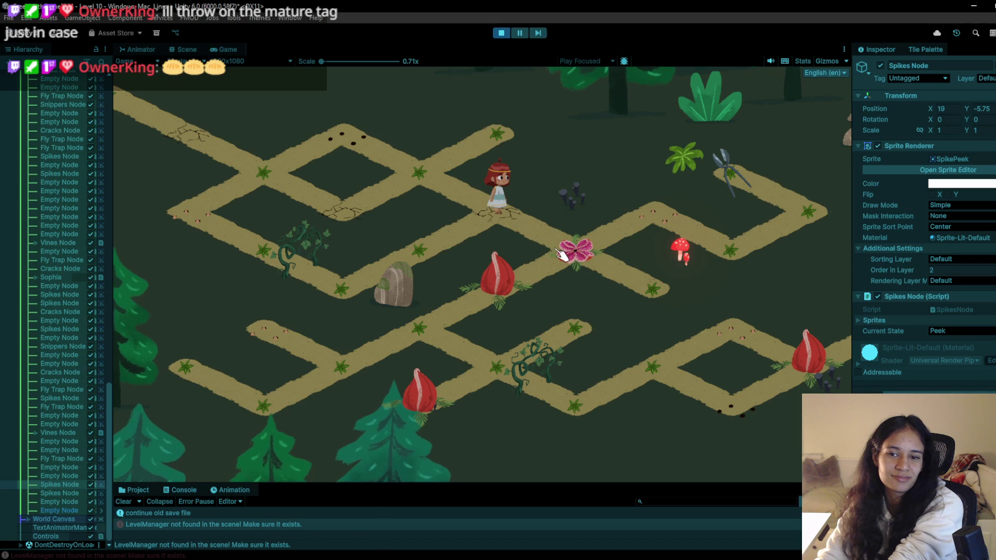
pyautogui.click(443, 261)
pyautogui.click(524, 223)
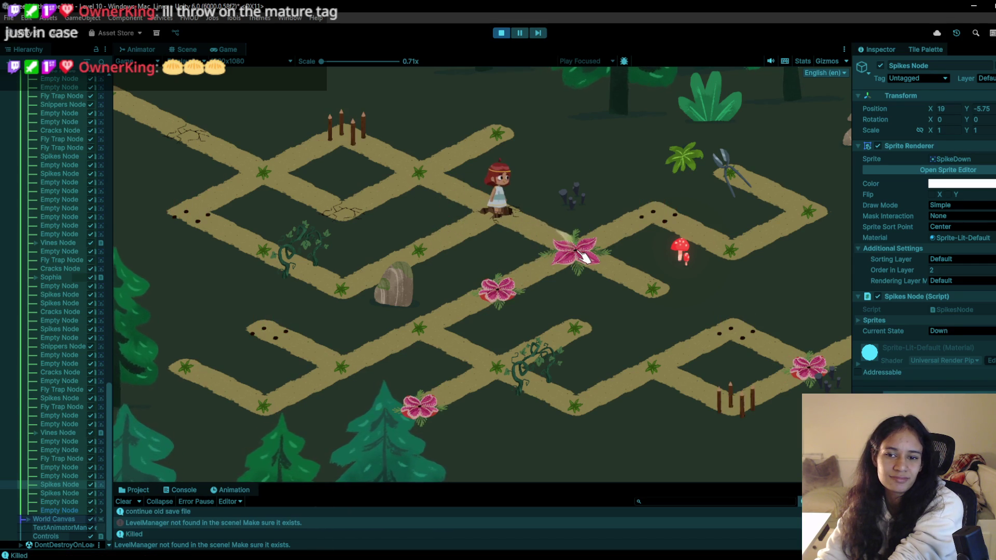
pyautogui.click(573, 262)
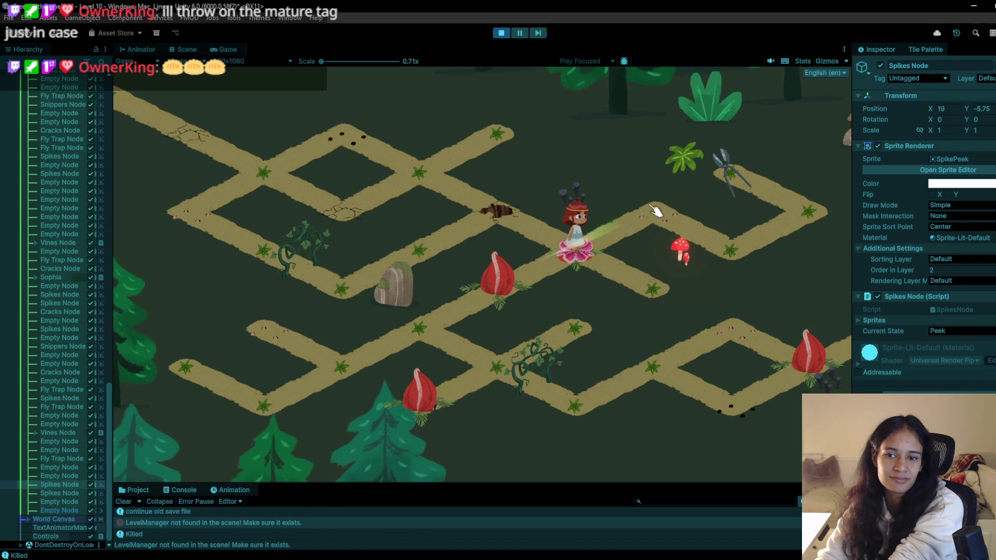
pyautogui.click(661, 277)
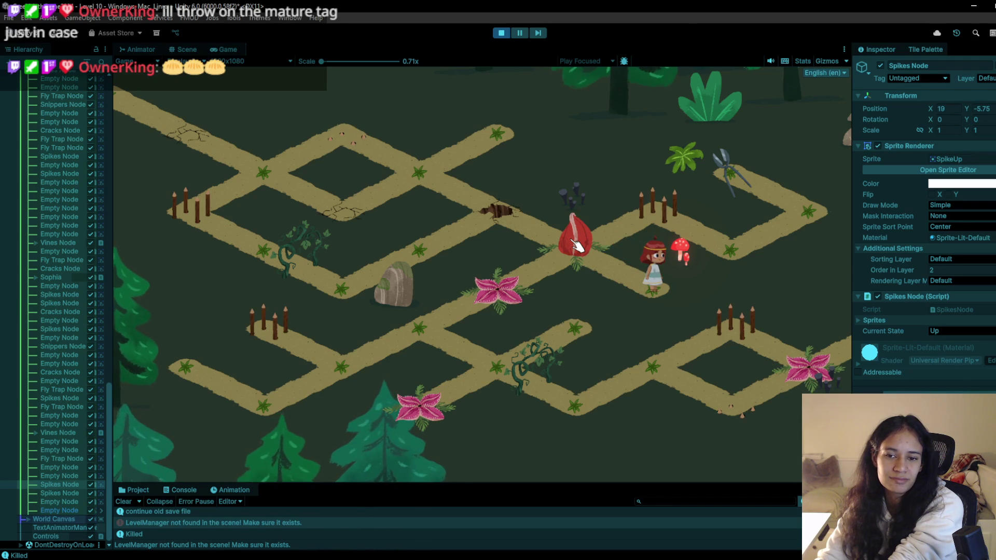
pyautogui.click(509, 31)
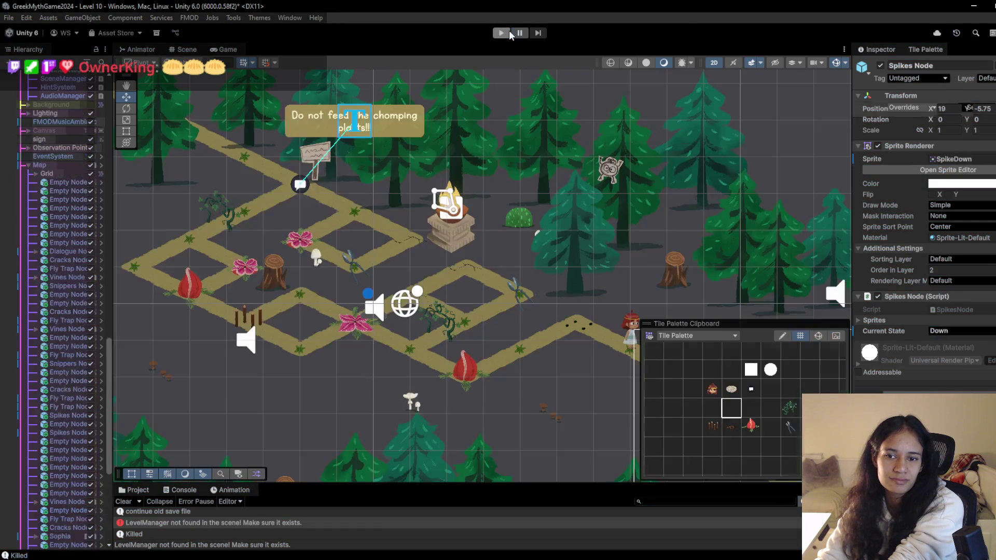
# Pan and zoom the Scene view so the girl sits at the upper left.
pyautogui.moveTo(463, 245)
pyautogui.mouseDown()
pyautogui.moveTo(391, 260)
pyautogui.moveTo(337, 189)
pyautogui.mouseUp()
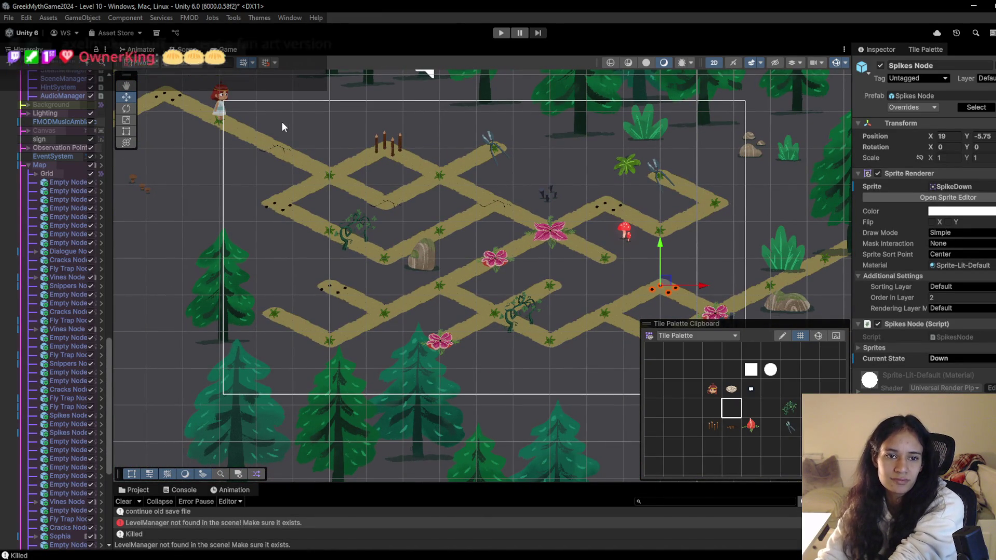
pyautogui.moveTo(307, 192); pyautogui.dragTo(249, 229)
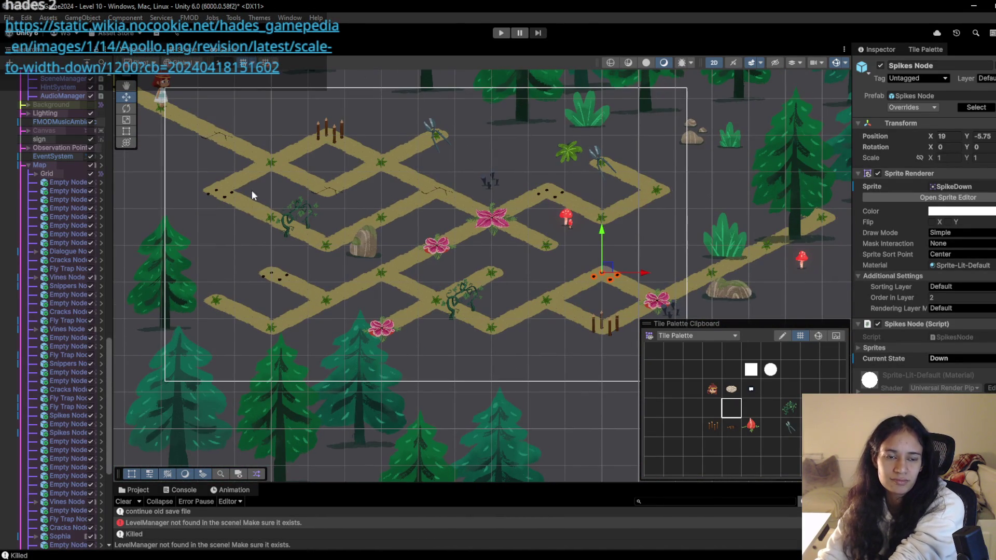
pyautogui.moveTo(269, 169); pyautogui.dragTo(298, 179)
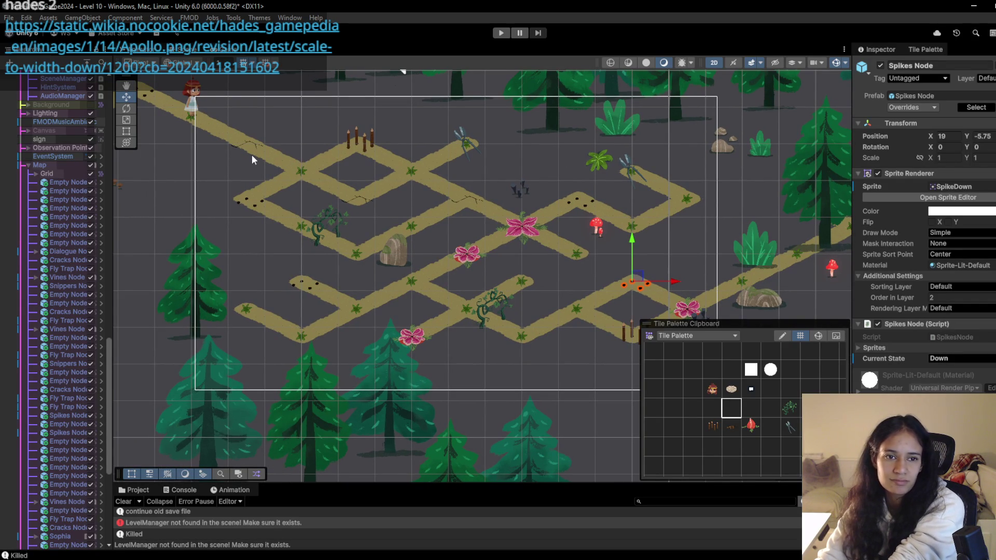
pyautogui.scroll(-3, 397, 166)
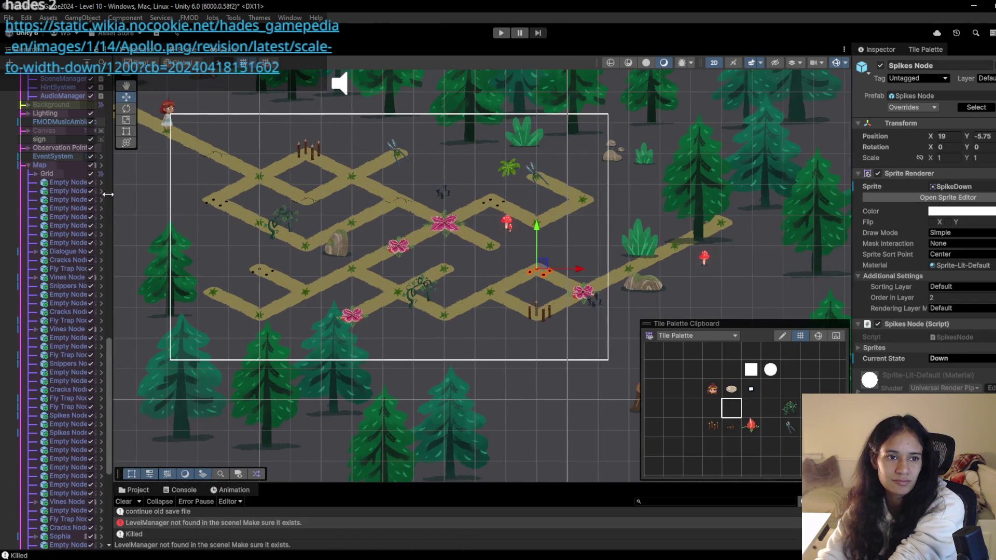
pyautogui.scroll(8, 98, 222)
pyautogui.scroll(5, 78, 208)
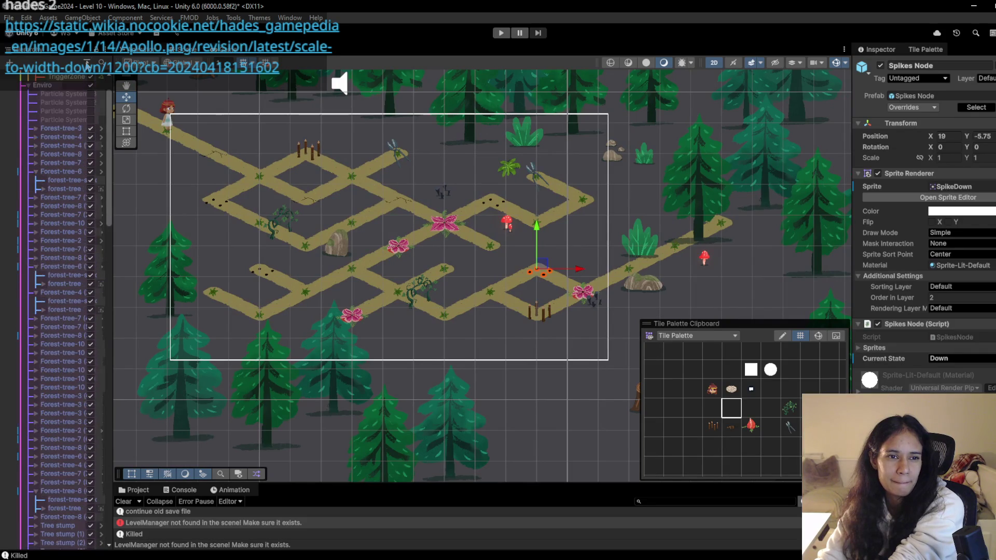
# Collapse Map and expand Cameras and Grid1 to reveal its TriggerZone in the Hierarchy.
pyautogui.click(28, 203)
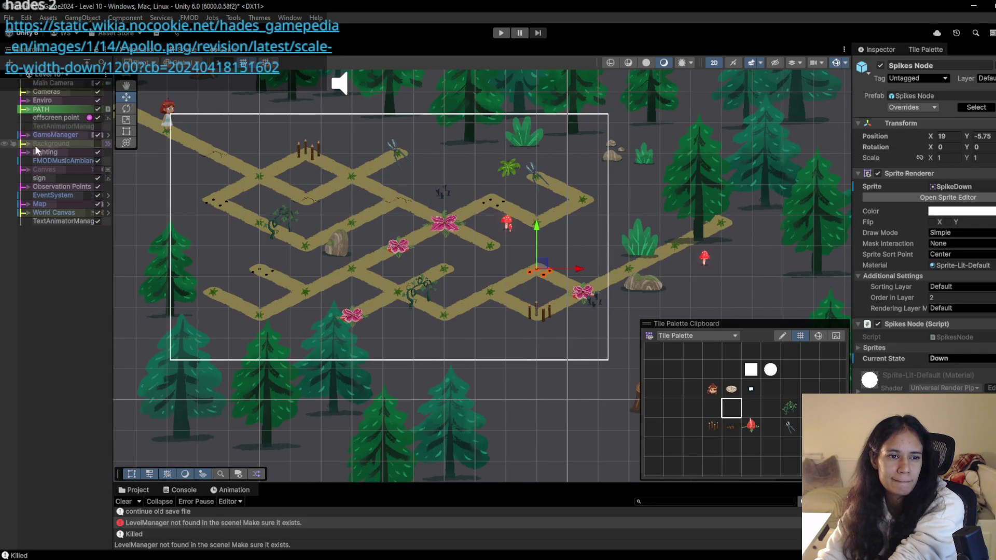
pyautogui.click(29, 92)
pyautogui.click(36, 109)
# Select the Grid1 virtual camera and nudge its frame up and left.
pyautogui.doubleClick(50, 109)
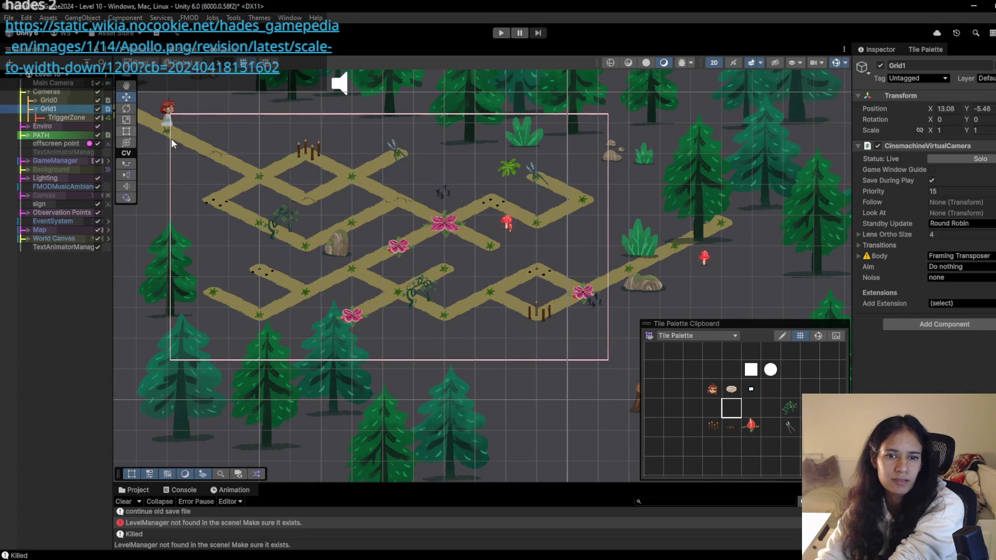
pyautogui.scroll(-4, 290, 202)
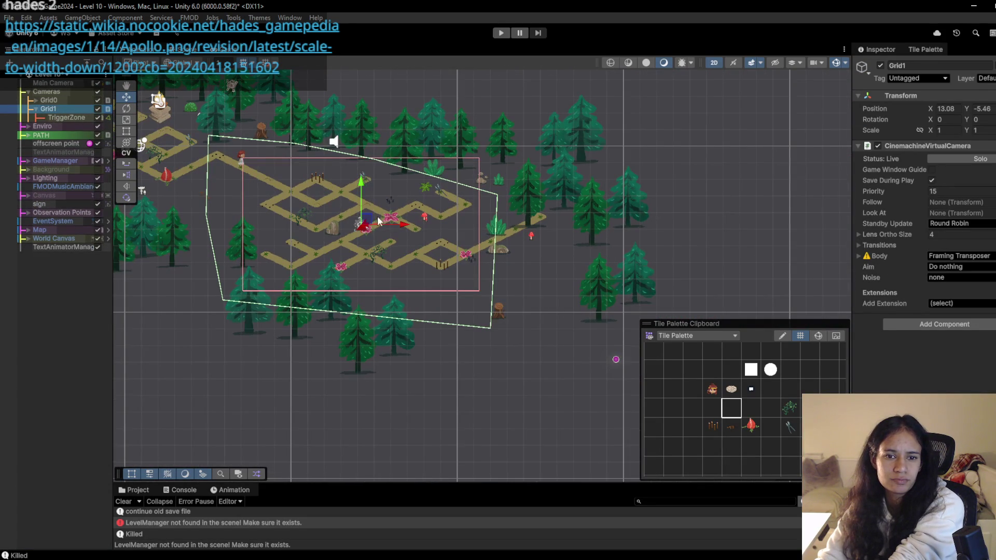
pyautogui.moveTo(367, 218); pyautogui.dragTo(358, 209)
# Set Grid1's Lens Ortho Size to 4.5, shift it right to X 13.27, and run the level.
pyautogui.click(929, 235)
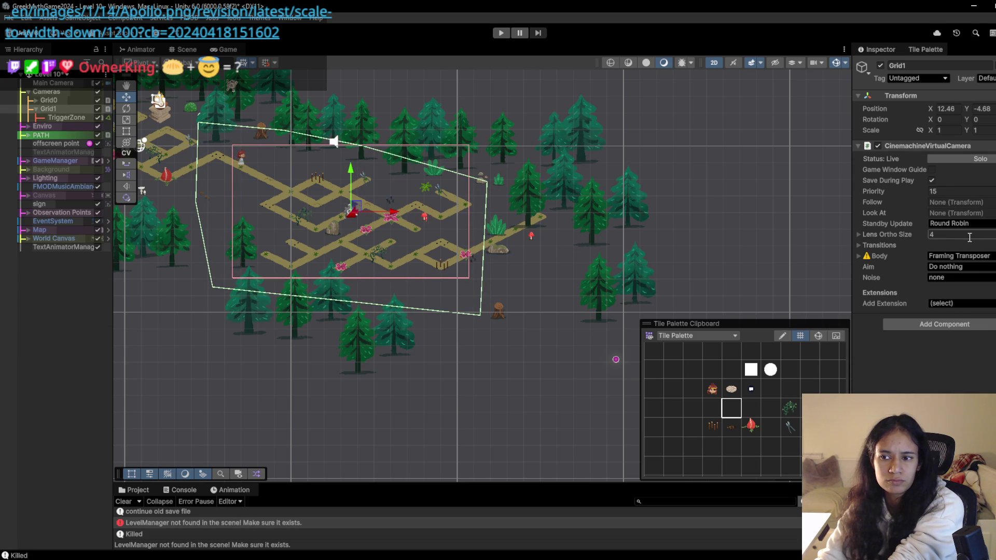
pyautogui.write('4.24')
pyautogui.press('BackSpace')
pyautogui.press('BackSpace')
pyautogui.write('18')
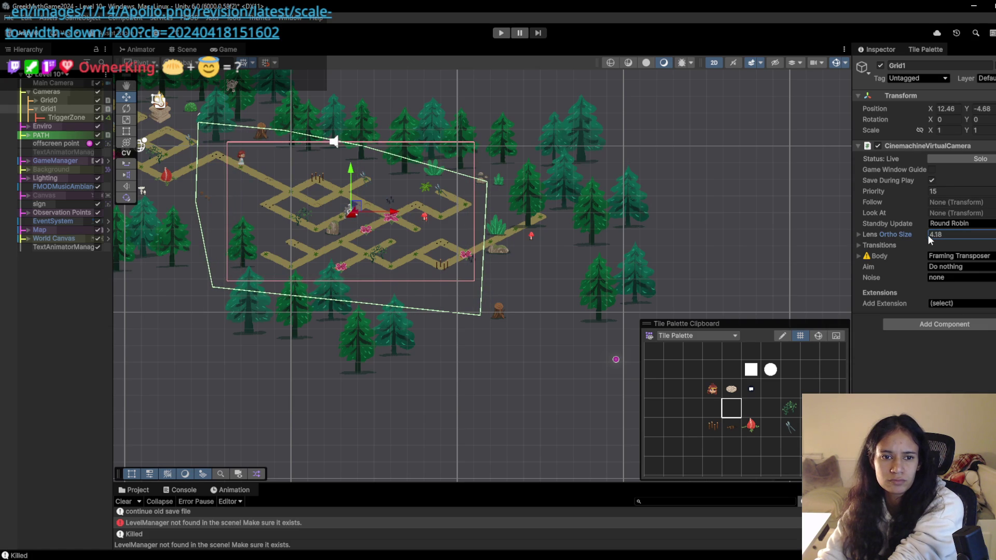
pyautogui.doubleClick(943, 235)
pyautogui.write('4.5')
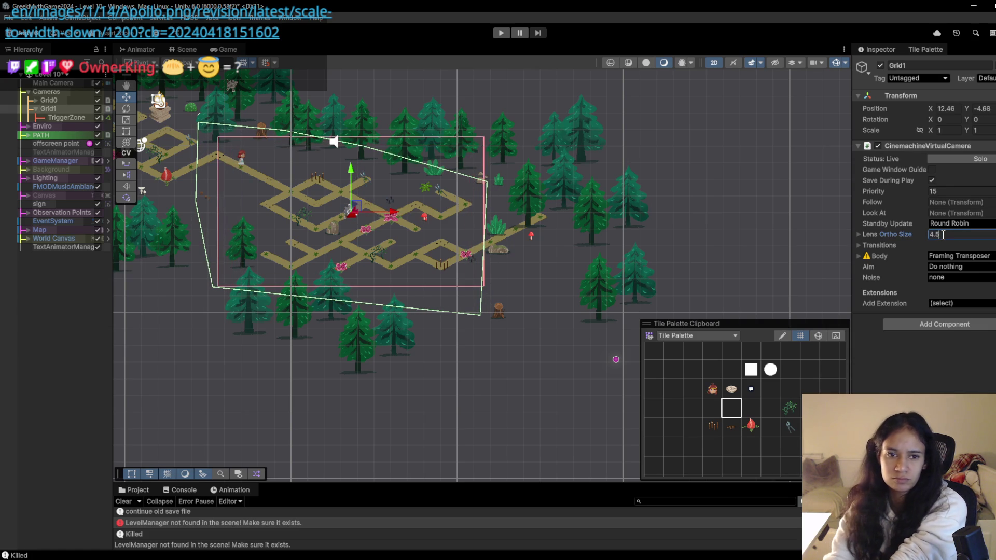
pyautogui.moveTo(395, 213); pyautogui.dragTo(410, 215)
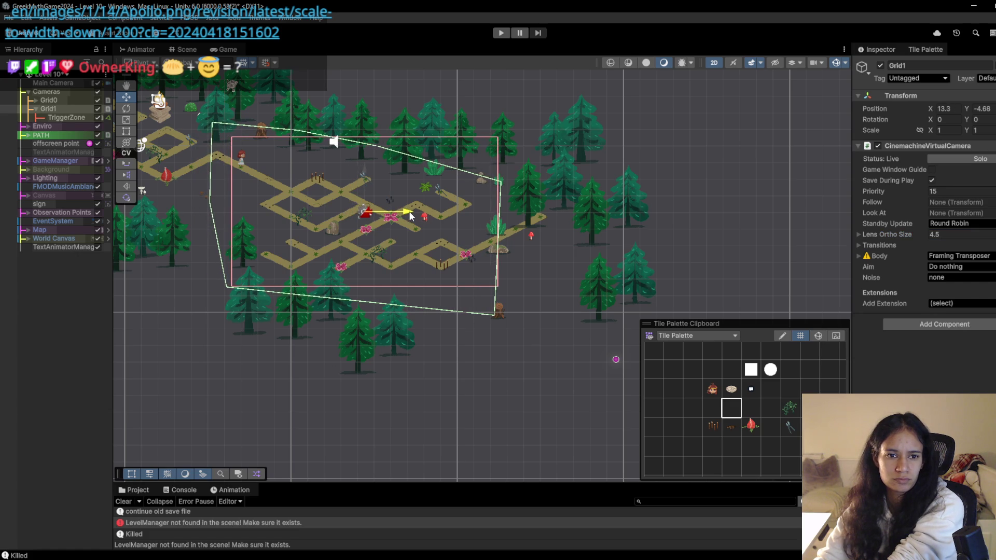
pyautogui.click(501, 33)
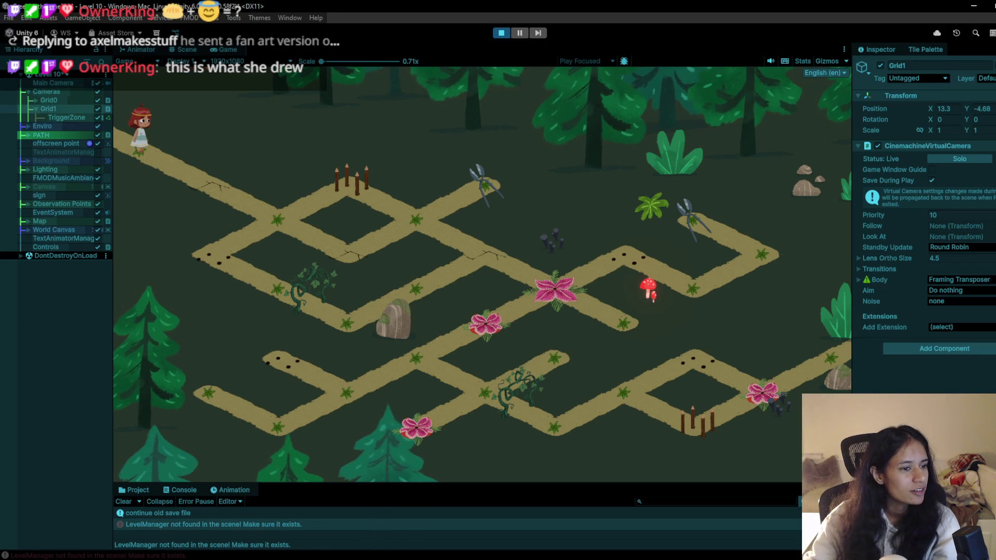
# Switch from the Unity editor to the Chrome window with Alt+Tab.
pyautogui.hotkey('alt', 'Tab')
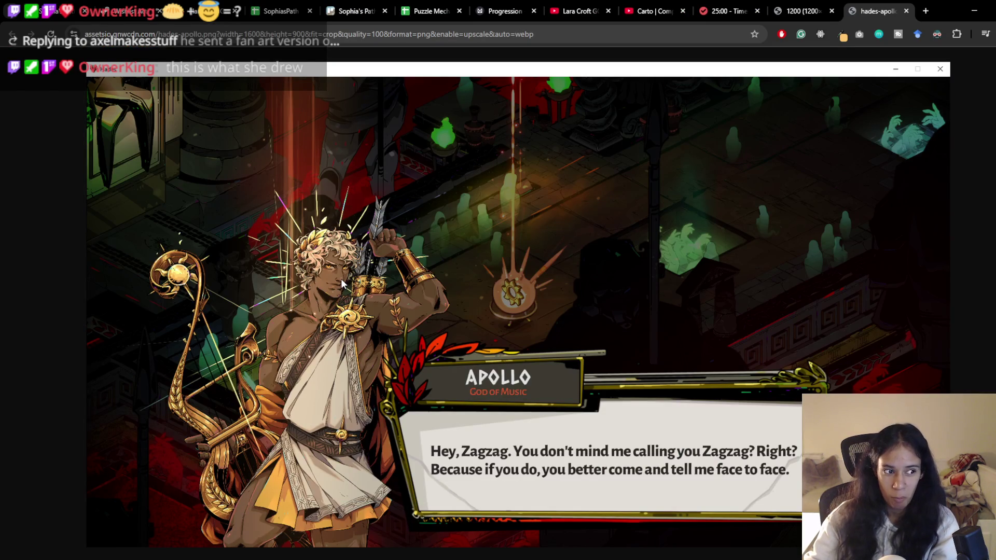
# Flip between the '1200' fan art and 'hades-apollo' screenshot tabs, then close the screenshot tab.
pyautogui.click(805, 3)
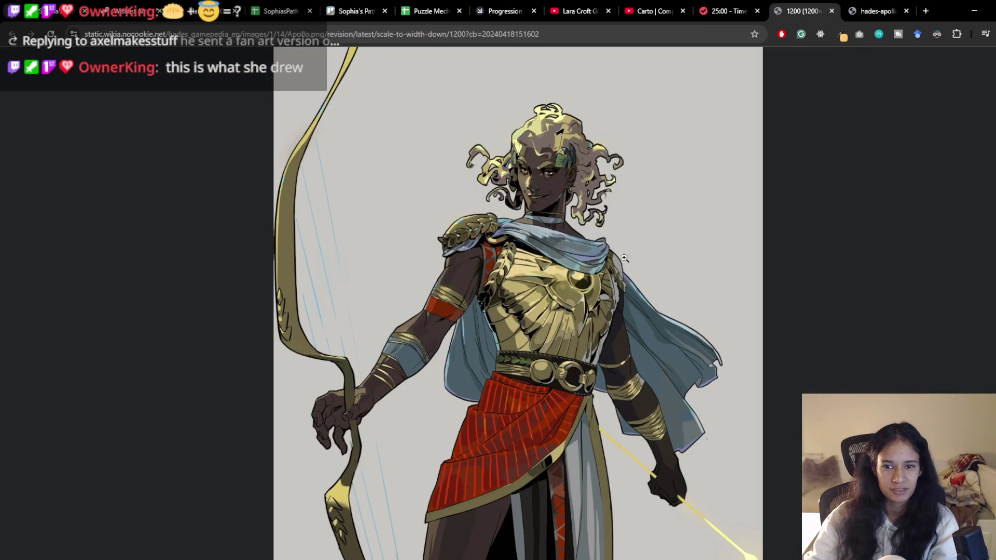
pyautogui.click(866, 4)
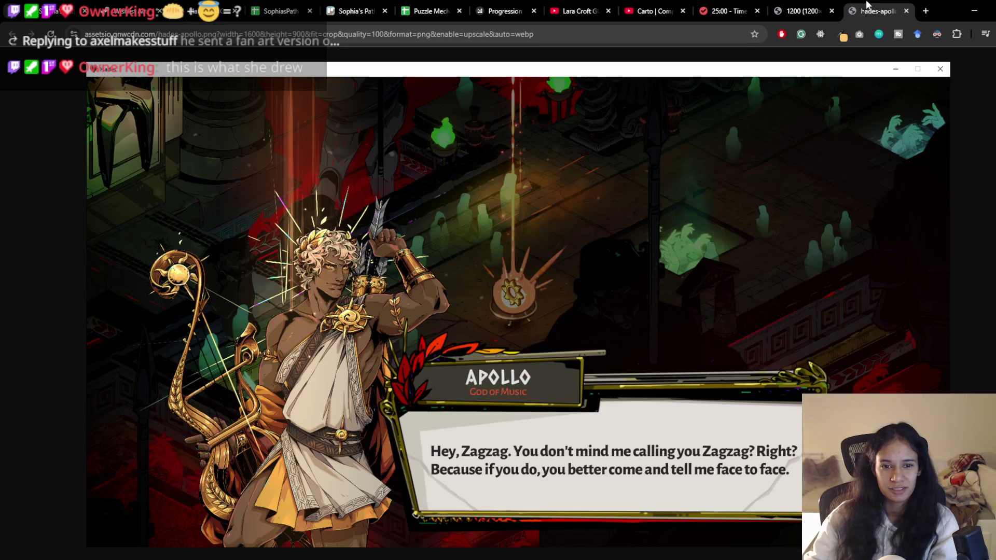
pyautogui.click(819, 4)
pyautogui.click(871, 4)
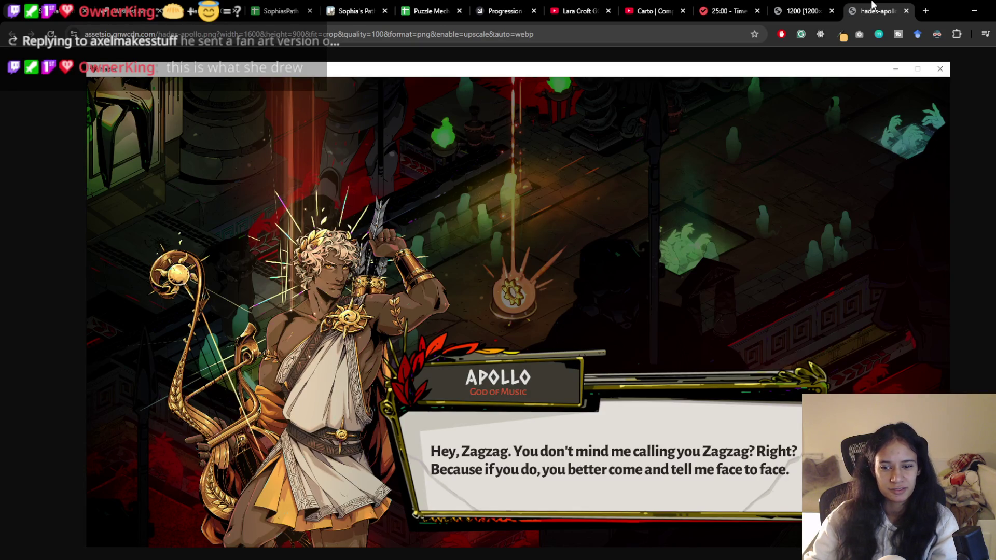
pyautogui.hotkey('ctrl', 'w')
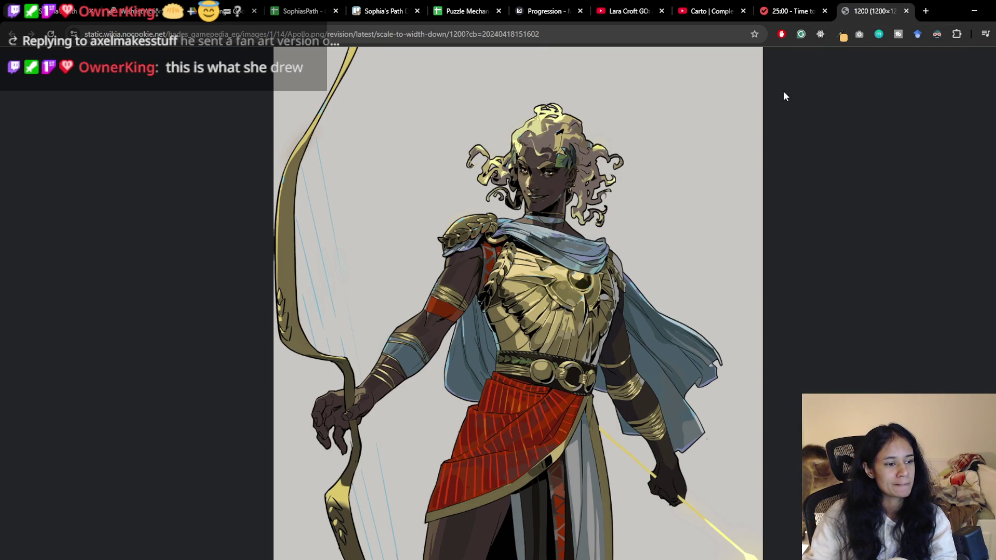
# Close the fan-art tab, walk the girl up through the path junctions, then pause the playtest.
pyautogui.hotkey('ctrl', 'w')
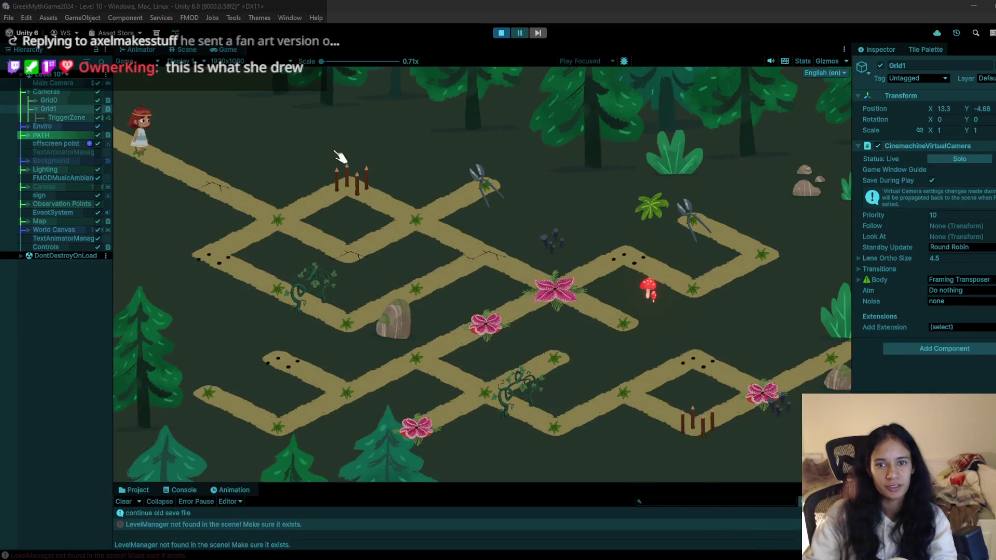
pyautogui.click(223, 185)
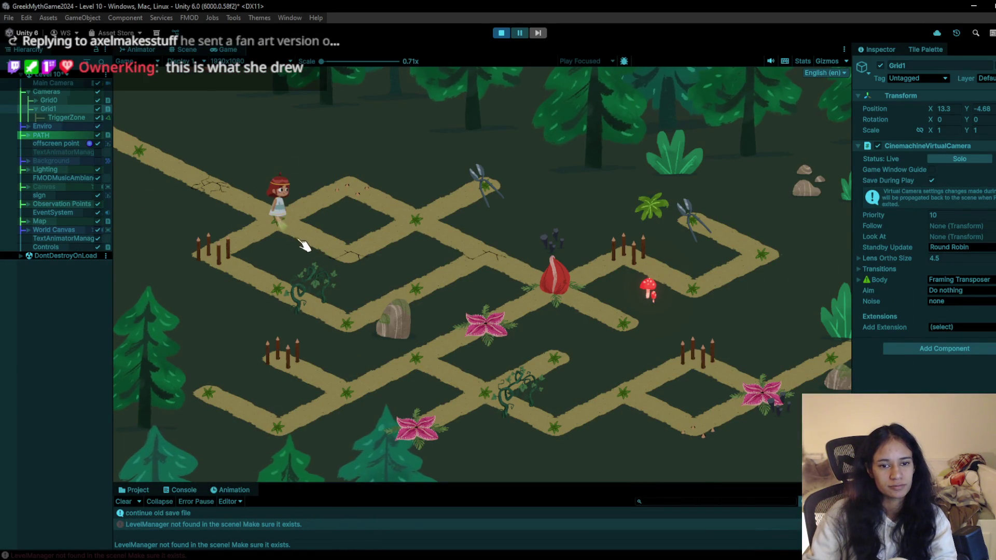
pyautogui.click(354, 250)
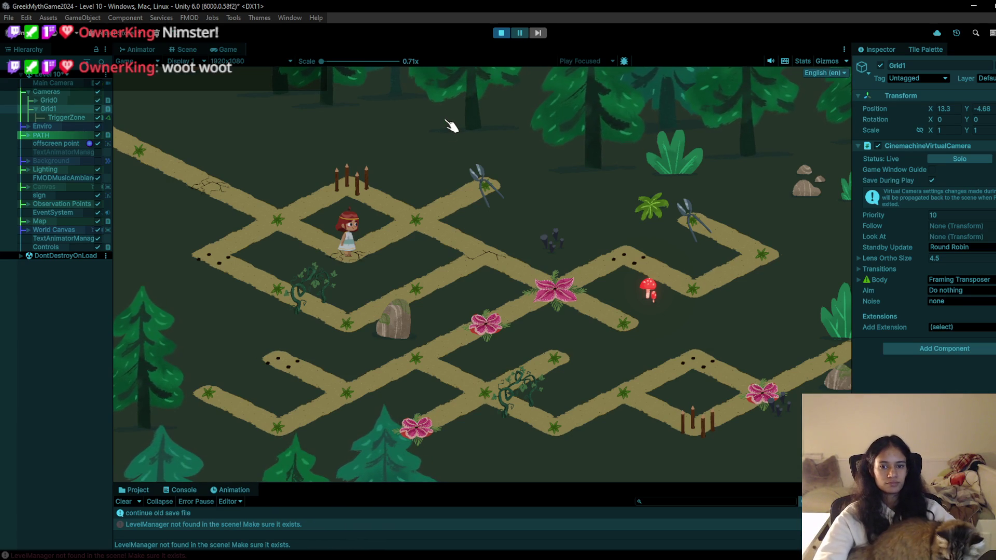
pyautogui.click(444, 210)
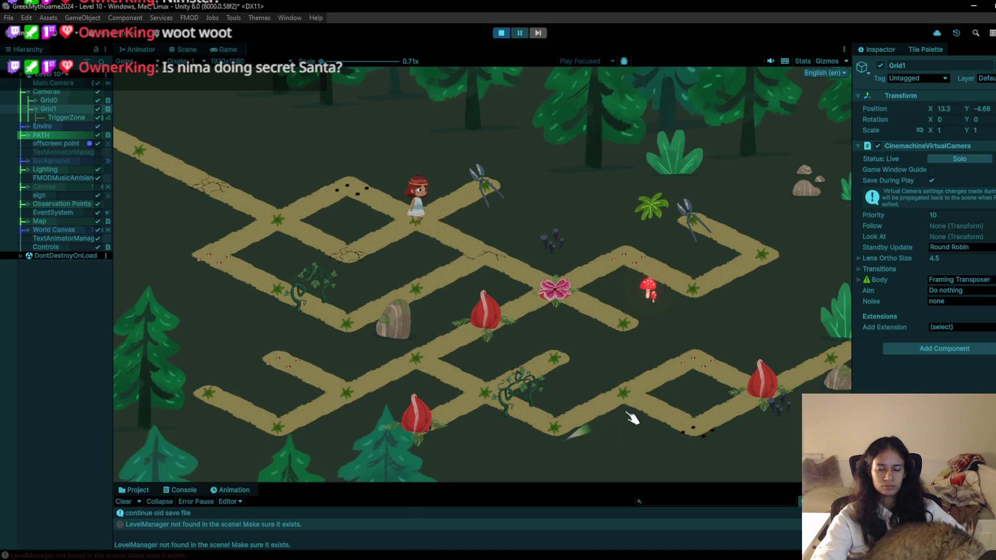
pyautogui.click(513, 30)
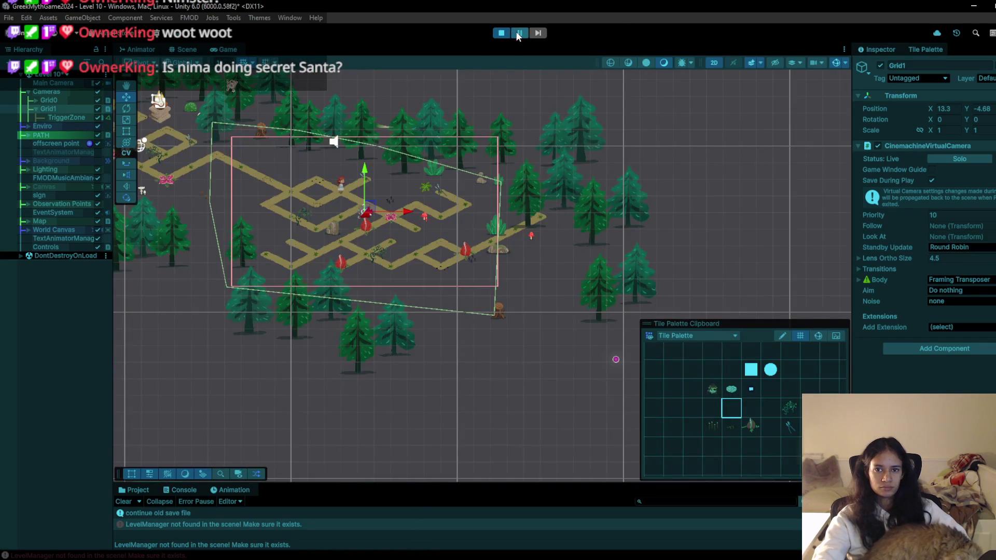
# Stop the playtest and duplicate the Grid1 camera along with its trigger zone.
pyautogui.click(516, 31)
pyautogui.click(508, 35)
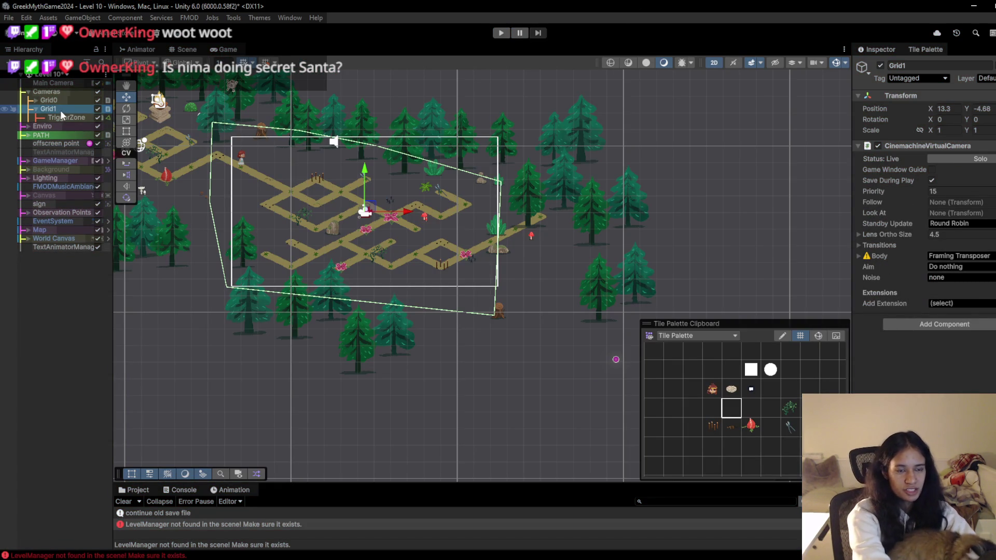
pyautogui.hotkey('ctrl', 'd')
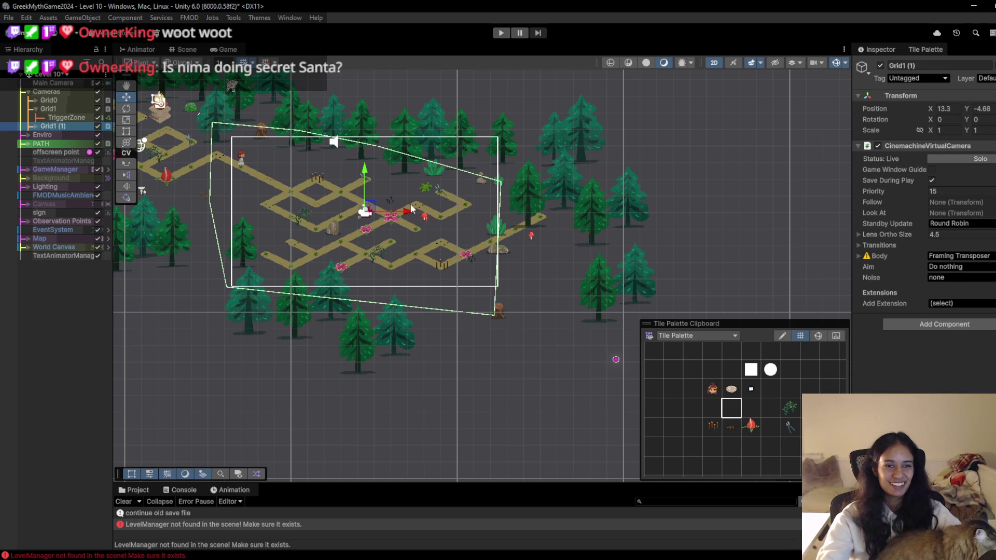
# Expand Grid1 (1), check its TriggerZone, then select the Grid1 (1) camera.
pyautogui.click(35, 127)
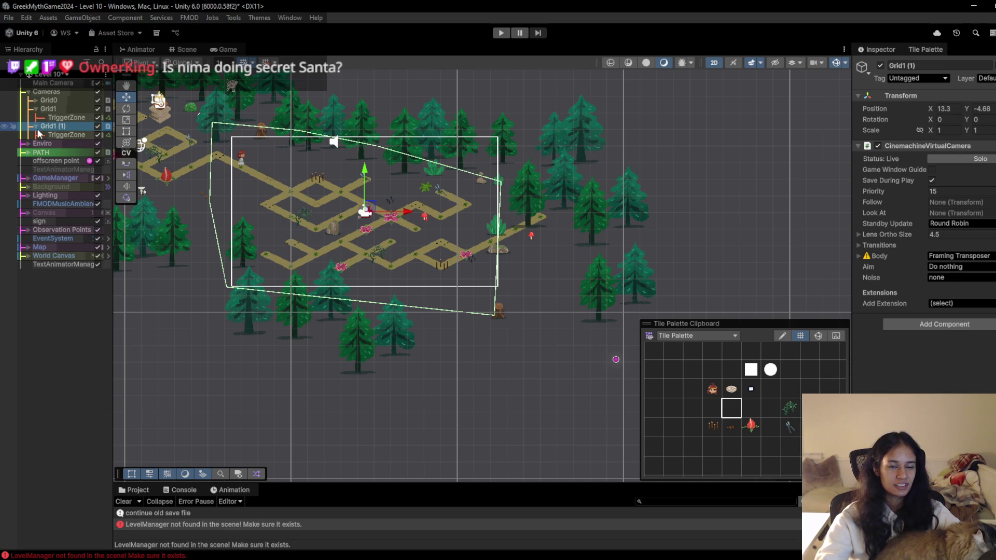
pyautogui.click(75, 135)
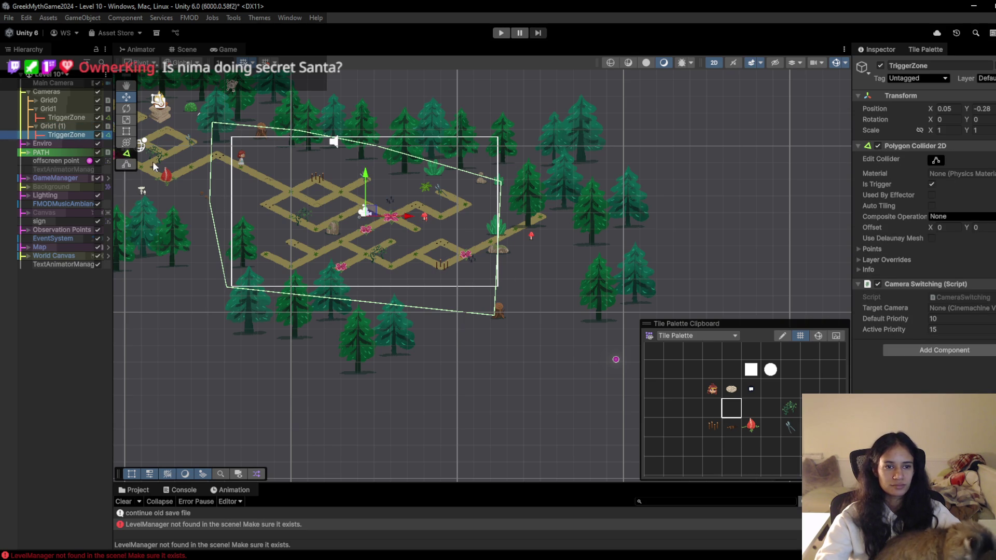
pyautogui.click(62, 126)
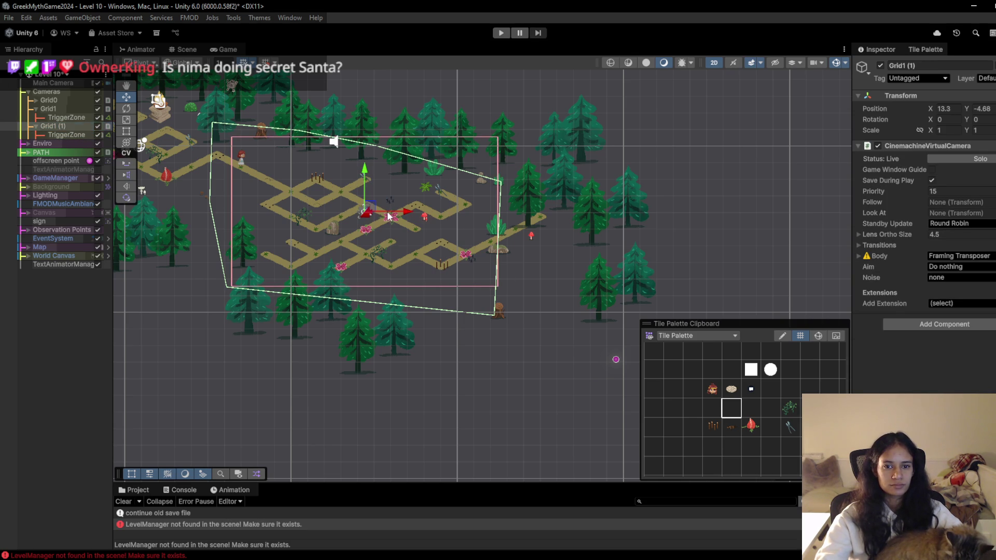
# Move camera Grid1 (1) right to X 29.34 over the forest east of the path, then select its TriggerZone.
pyautogui.moveTo(402, 207)
pyautogui.mouseDown()
pyautogui.moveTo(580, 206)
pyautogui.moveTo(680, 188)
pyautogui.mouseUp()
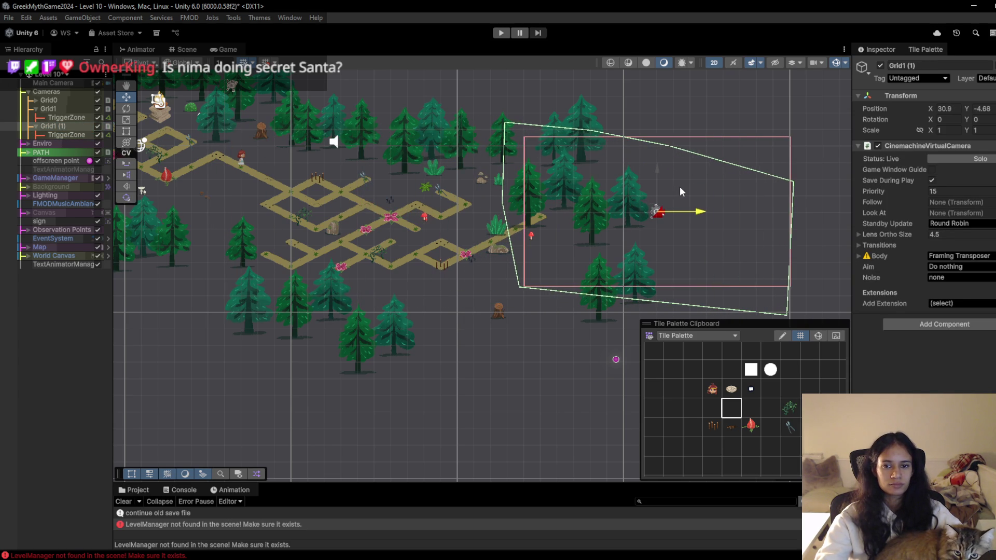
pyautogui.click(98, 126)
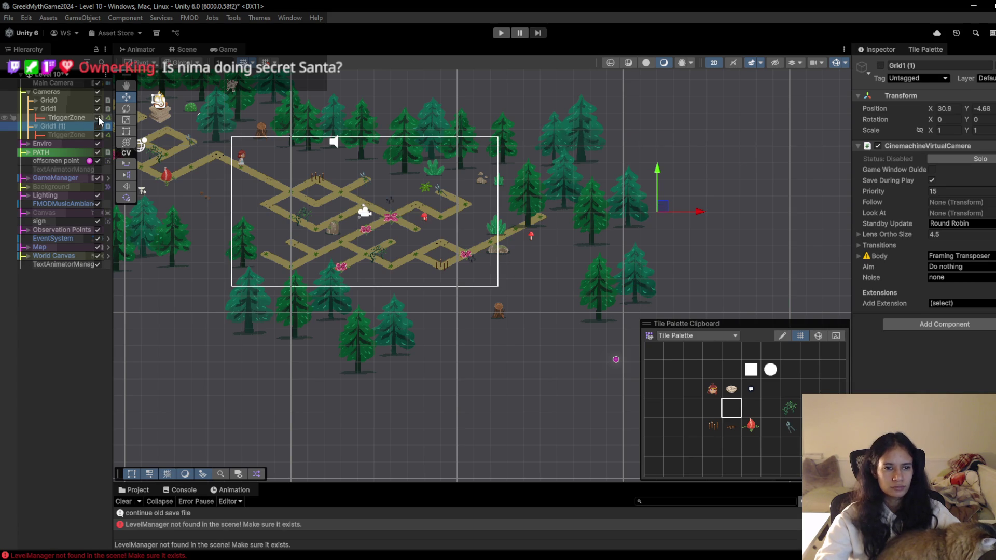
pyautogui.click(98, 127)
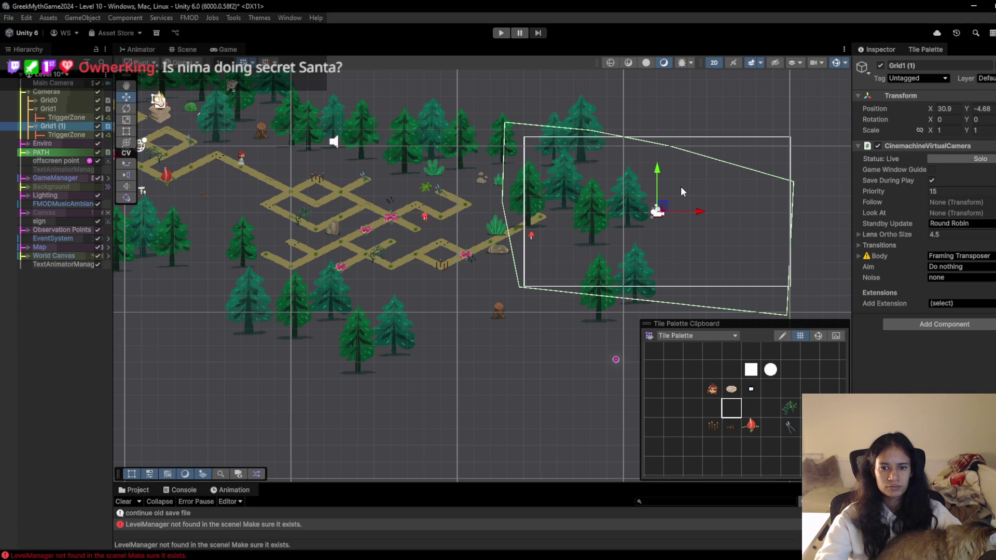
pyautogui.moveTo(693, 210); pyautogui.dragTo(668, 210)
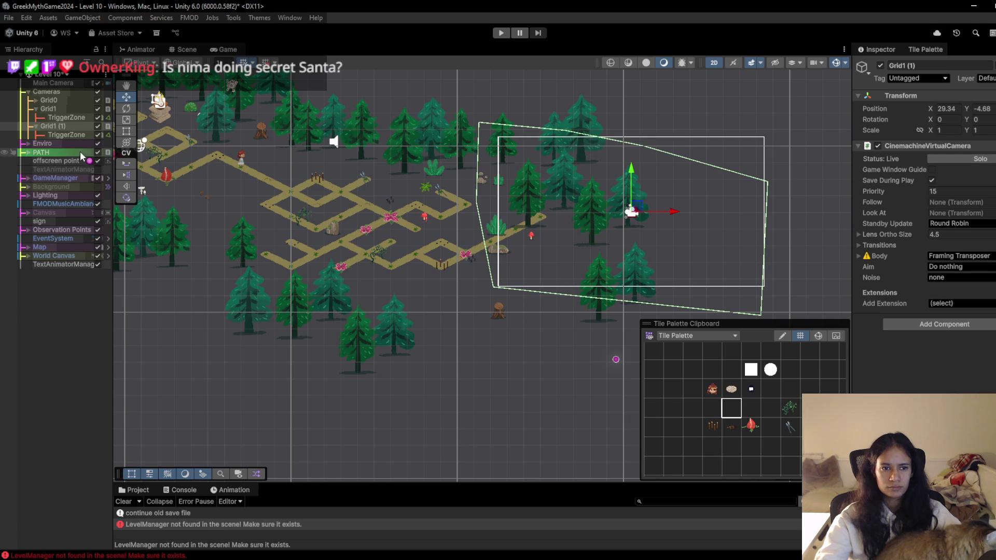
pyautogui.click(53, 133)
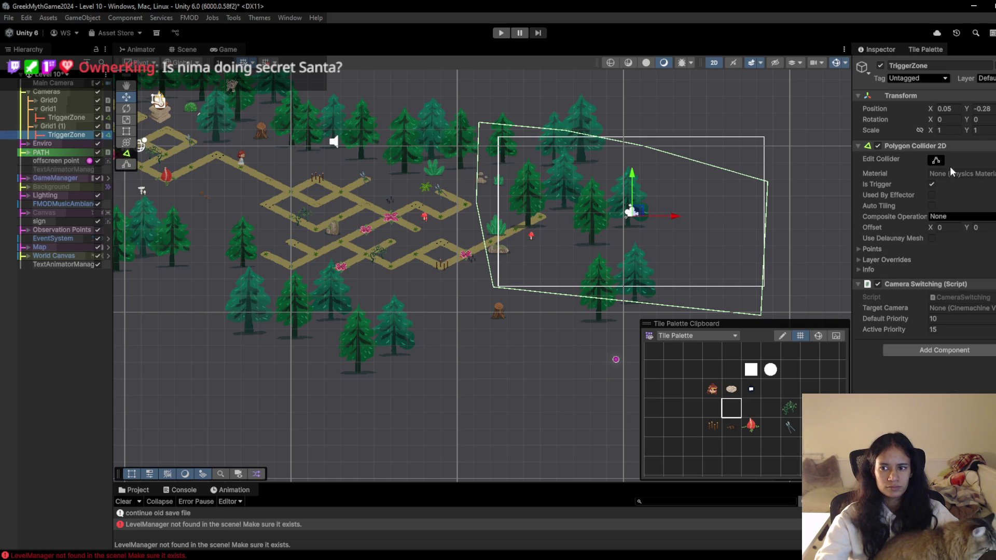
# Reshape the TriggerZone's Polygon Collider 2D into a near-rectangle matching the second camera's frame.
pyautogui.click(936, 161)
pyautogui.moveTo(477, 201); pyautogui.dragTo(502, 208)
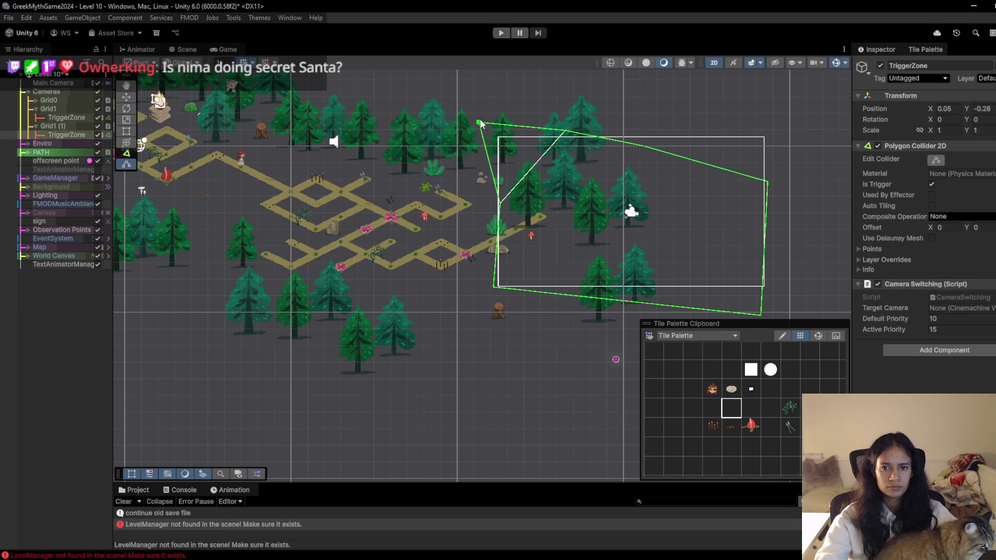
pyautogui.moveTo(479, 123); pyautogui.dragTo(513, 141)
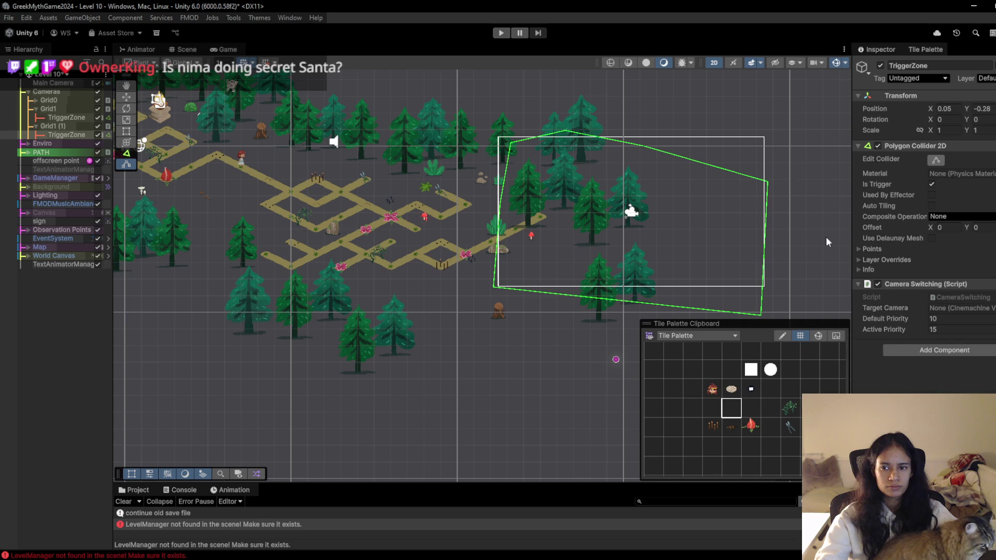
pyautogui.moveTo(775, 180); pyautogui.dragTo(775, 132)
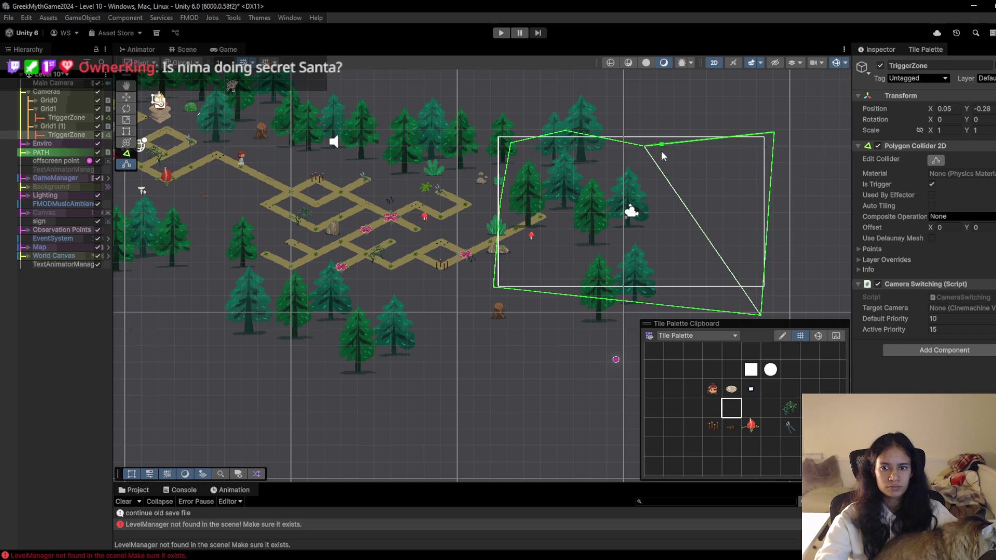
pyautogui.moveTo(646, 147); pyautogui.dragTo(649, 135)
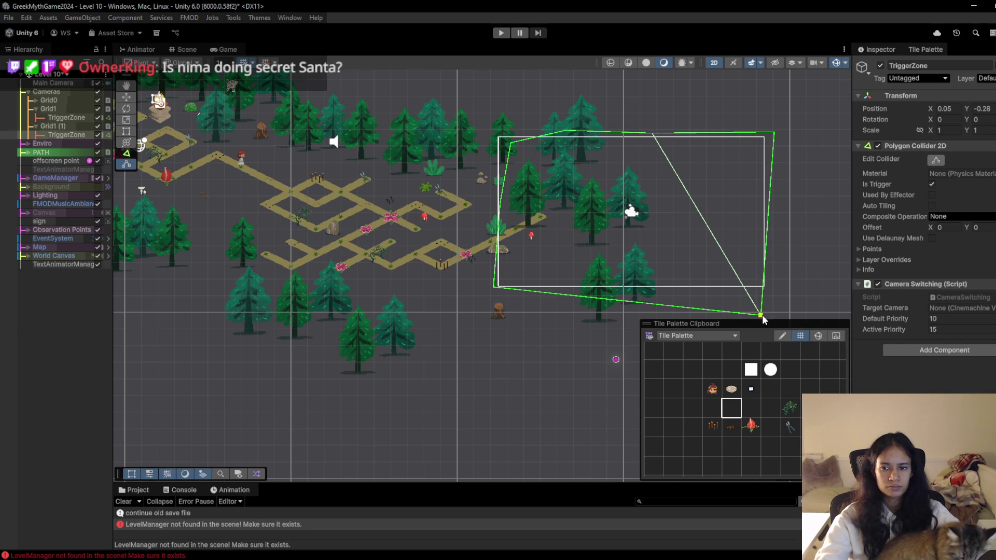
pyautogui.moveTo(761, 315); pyautogui.dragTo(767, 293)
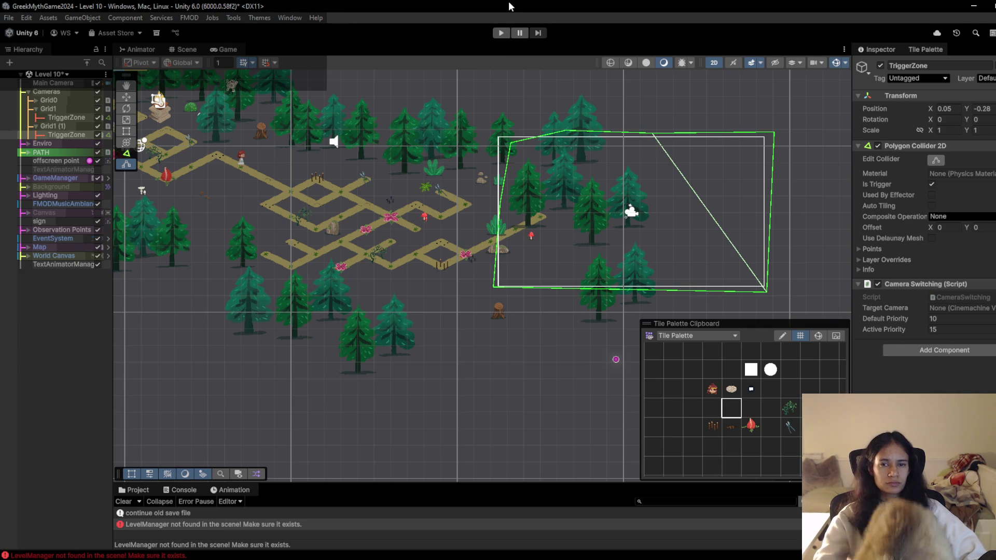
pyautogui.click(501, 33)
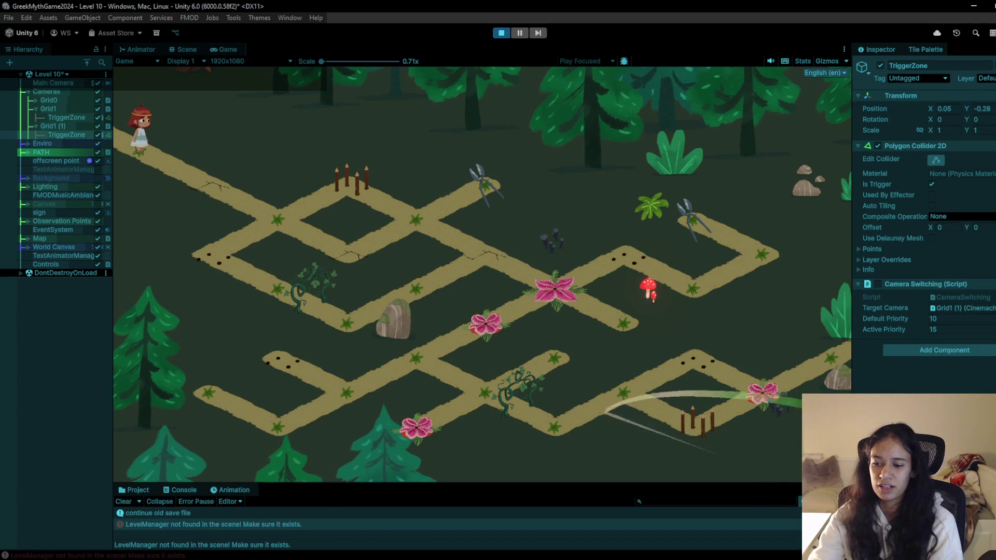
pyautogui.click(498, 32)
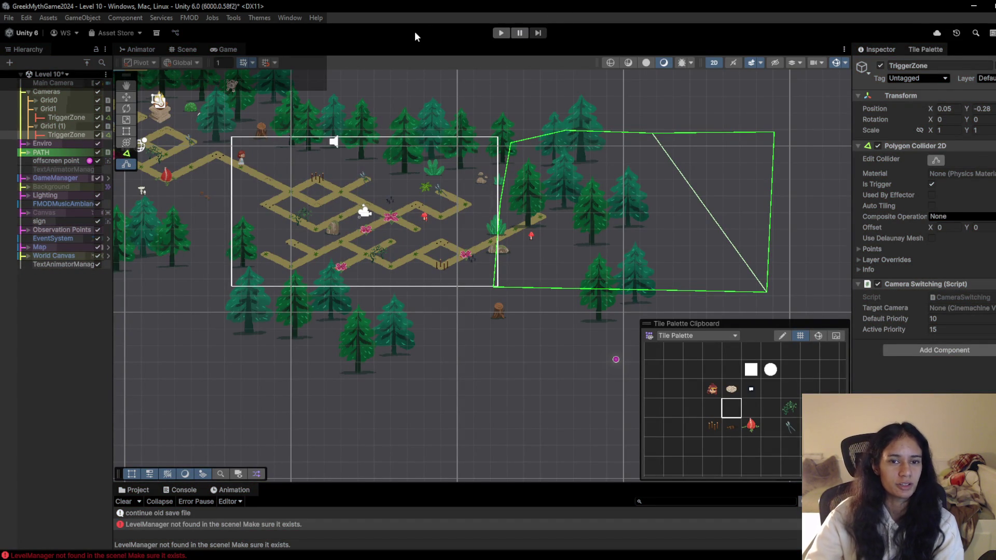
# Save the Level 10 scene and widen the Hierarchy panel.
pyautogui.hotkey('ctrl', 's')
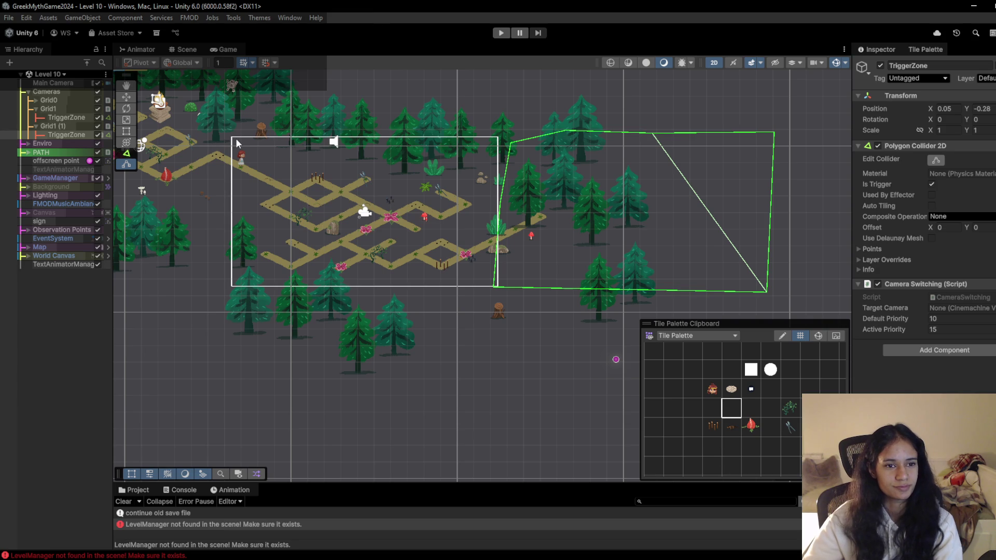
pyautogui.moveTo(113, 306); pyautogui.dragTo(127, 306)
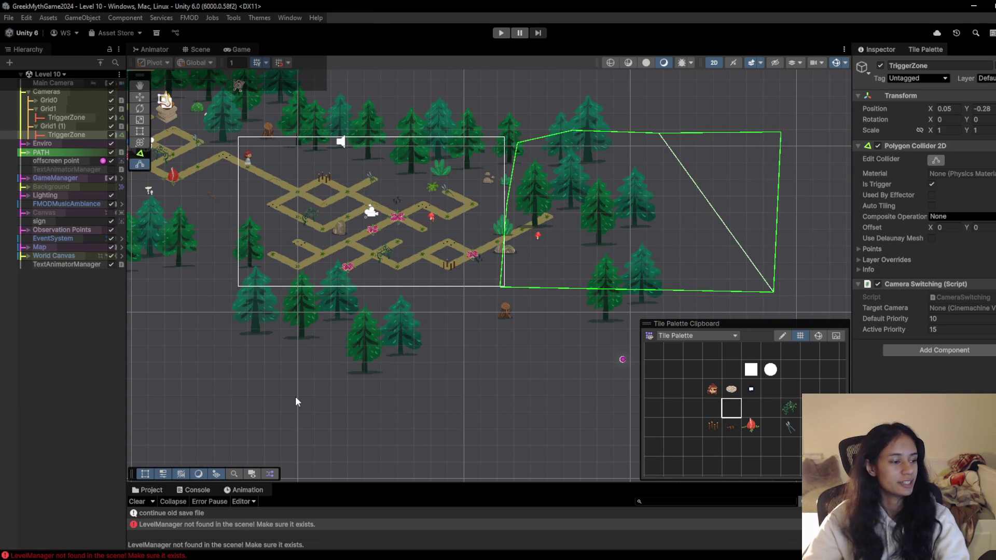
pyautogui.hotkey('alt', 'Tab')
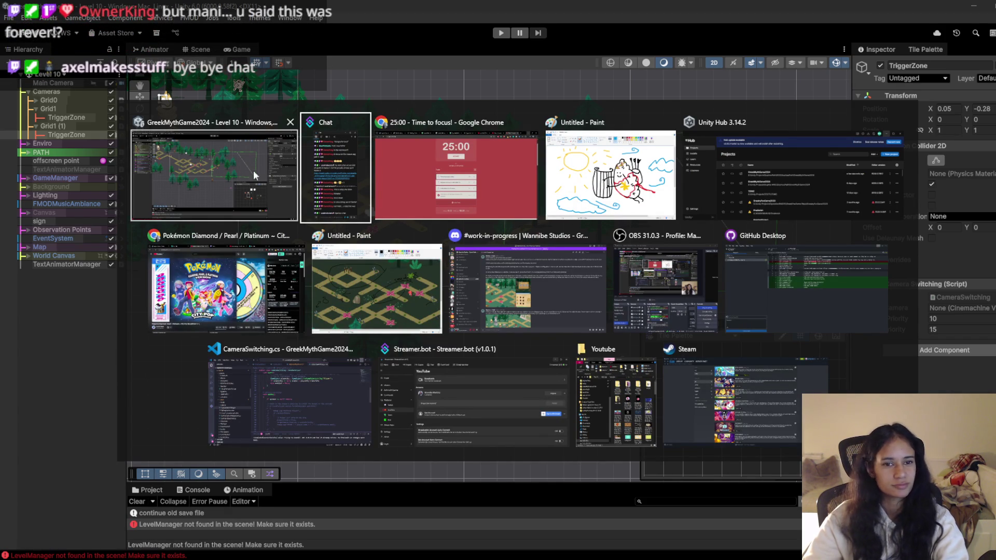
pyautogui.press('Escape')
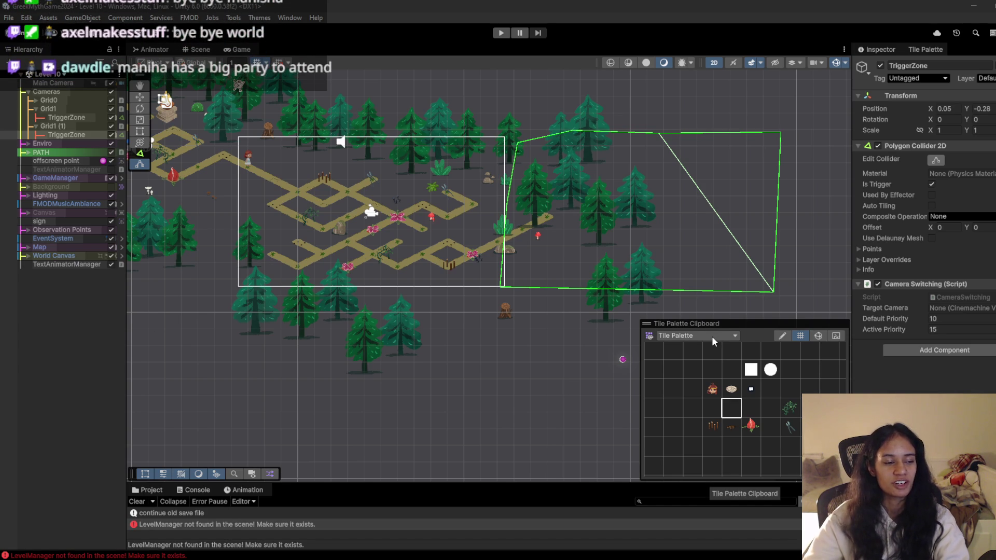
# Pan the Scene view to centre the camera frame, then show all open windows in Task View.
pyautogui.hotkey('alt', 'Tab')
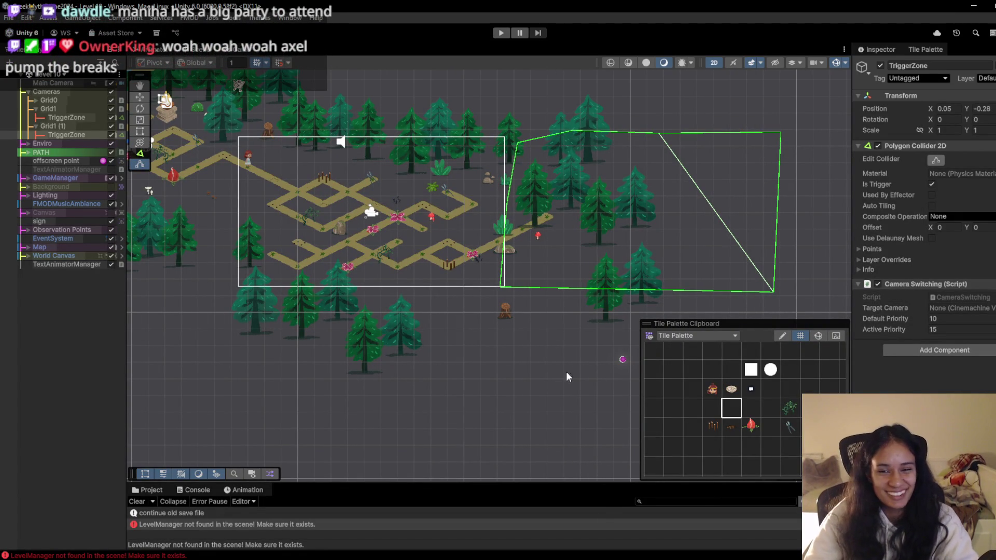
pyautogui.scroll(-1, 367, 329)
pyautogui.moveTo(367, 311); pyautogui.dragTo(505, 348)
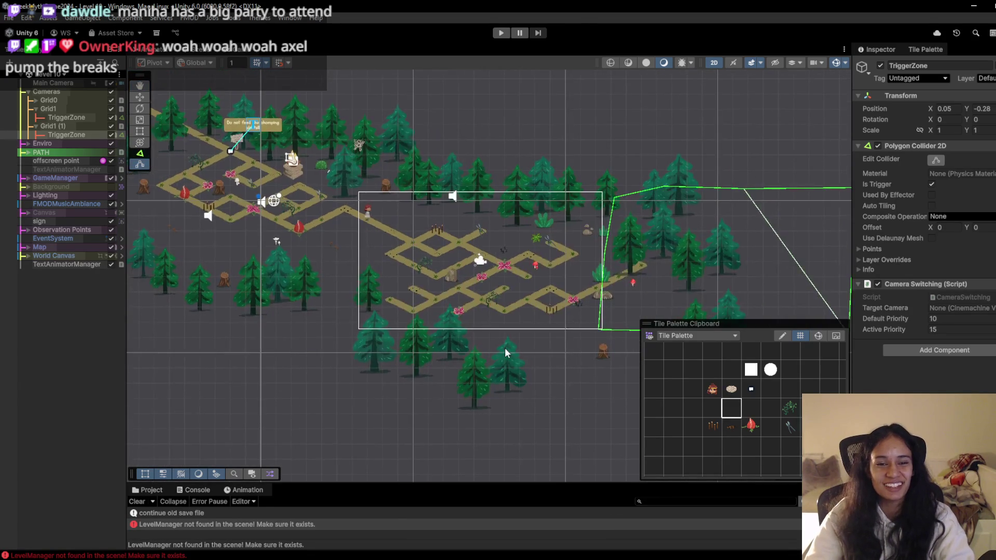
pyautogui.scroll(2, 505, 353)
pyautogui.press('super+Tab')
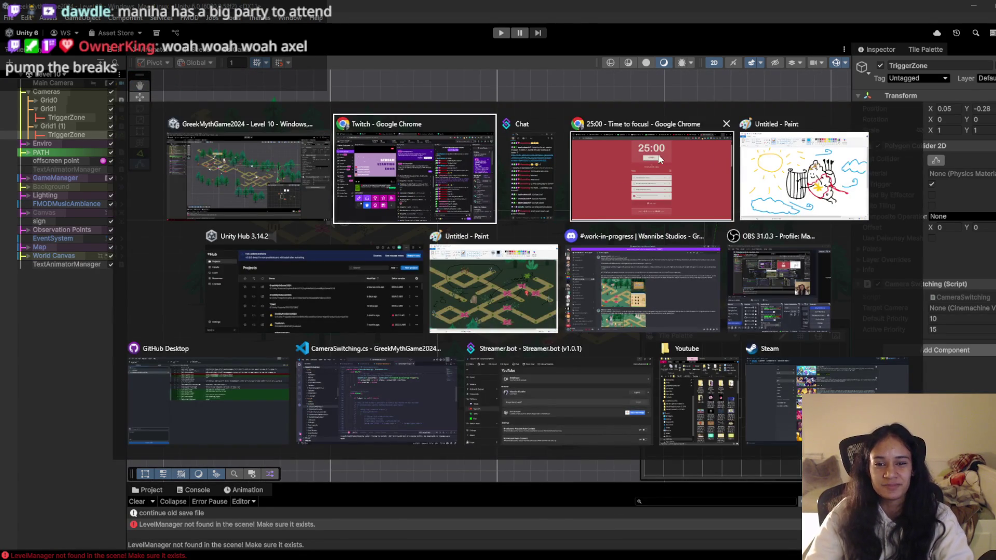
# Close Task View with Escape to get back to the Unity editor showing Level 10.
pyautogui.press('Escape')
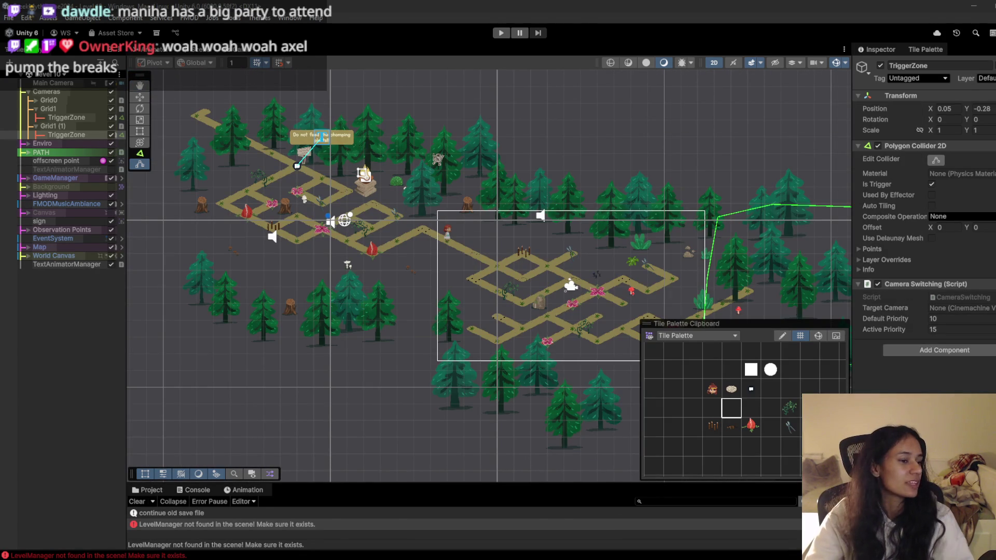